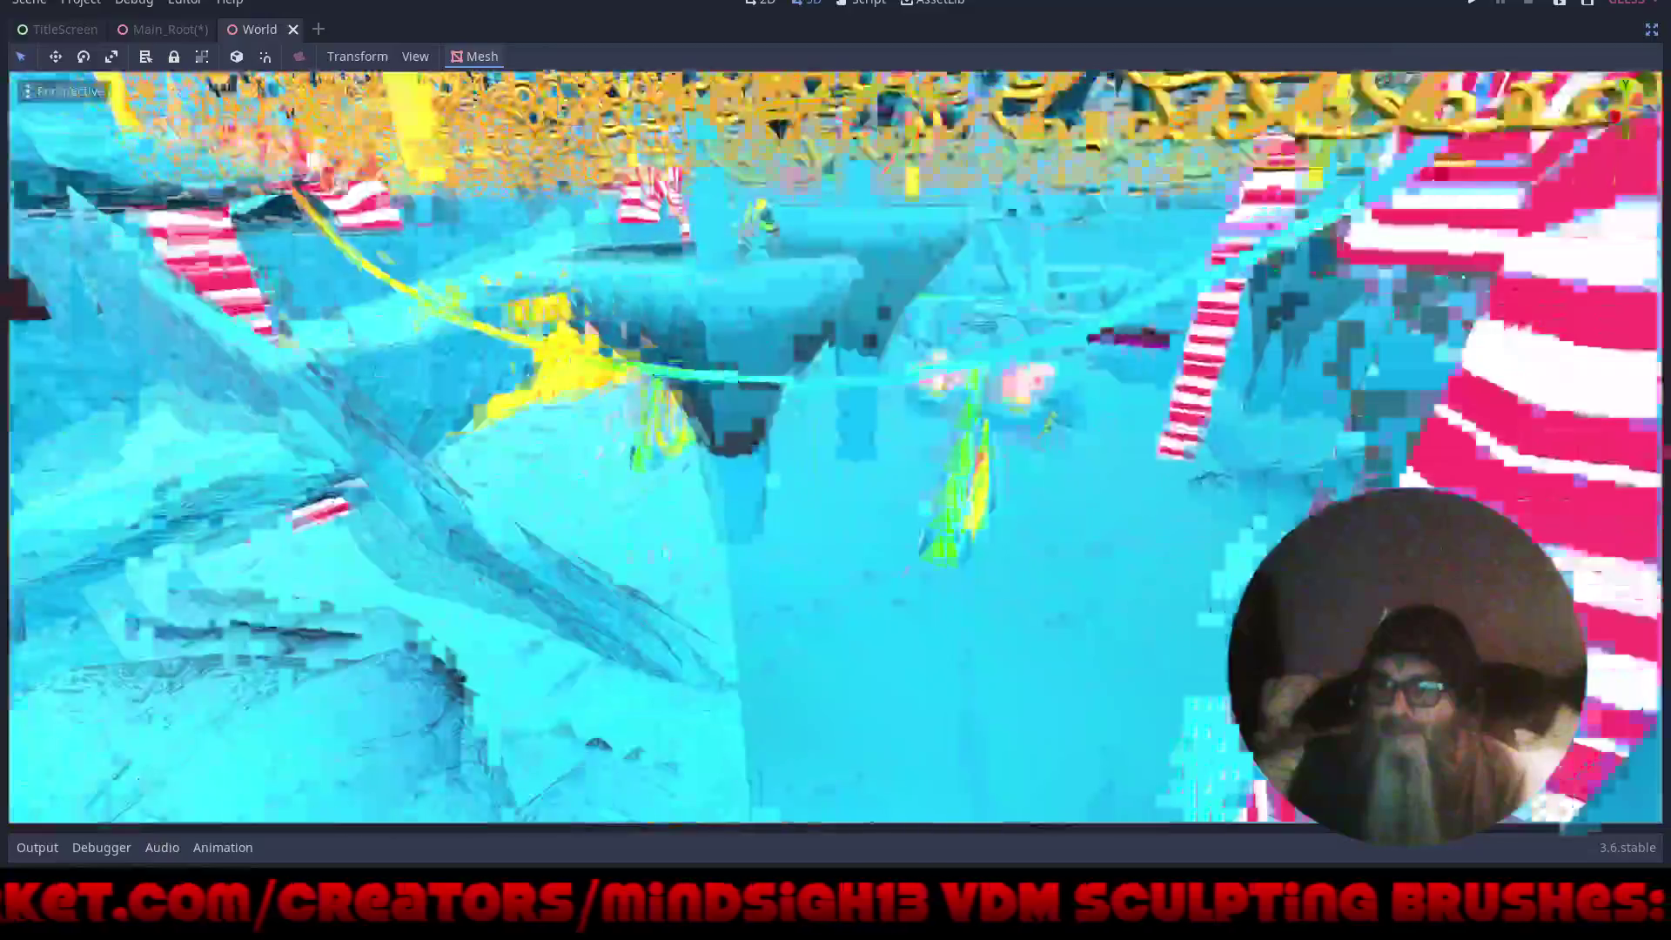
- Fly the view through the ice cave and among the pillars toward the star-shaped crystals
scroll(724, 526, "up", 10)
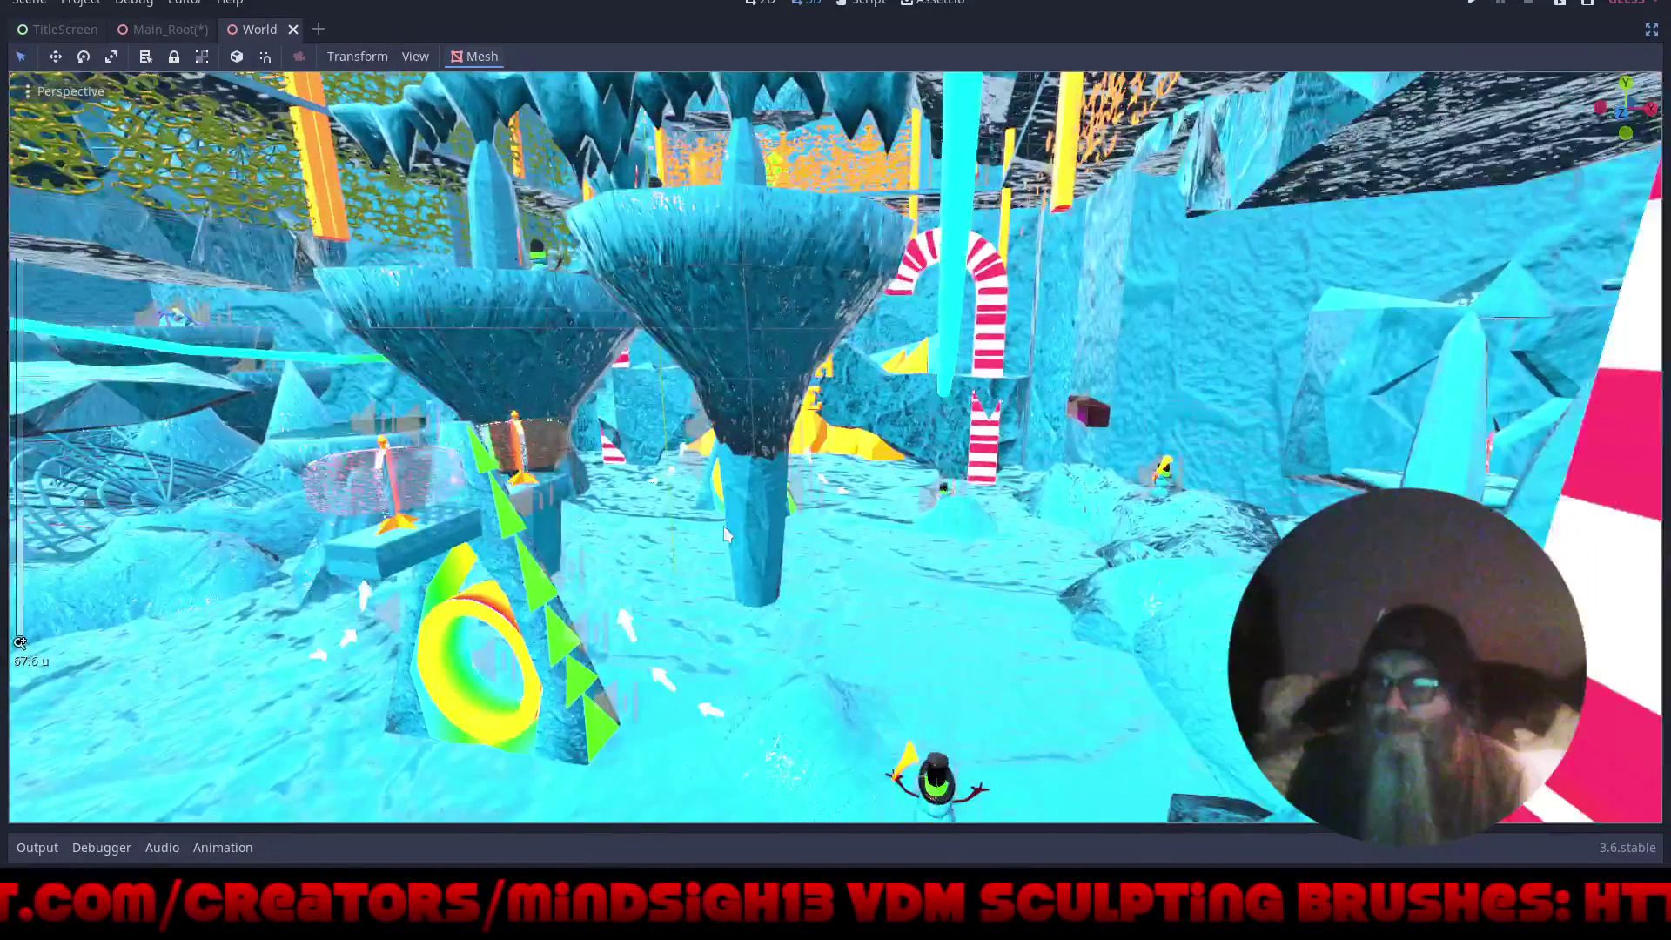
mouse_move(724, 526)
left_mouse_down()
mouse_move(842, 545)
mouse_move(820, 499)
mouse_move(890, 537)
mouse_move(831, 514)
mouse_move(1125, 508)
mouse_move(875, 489)
mouse_move(875, 437)
mouse_move(875, 540)
mouse_move(975, 12)
left_mouse_up()
scroll(853, 374, "up", 10)
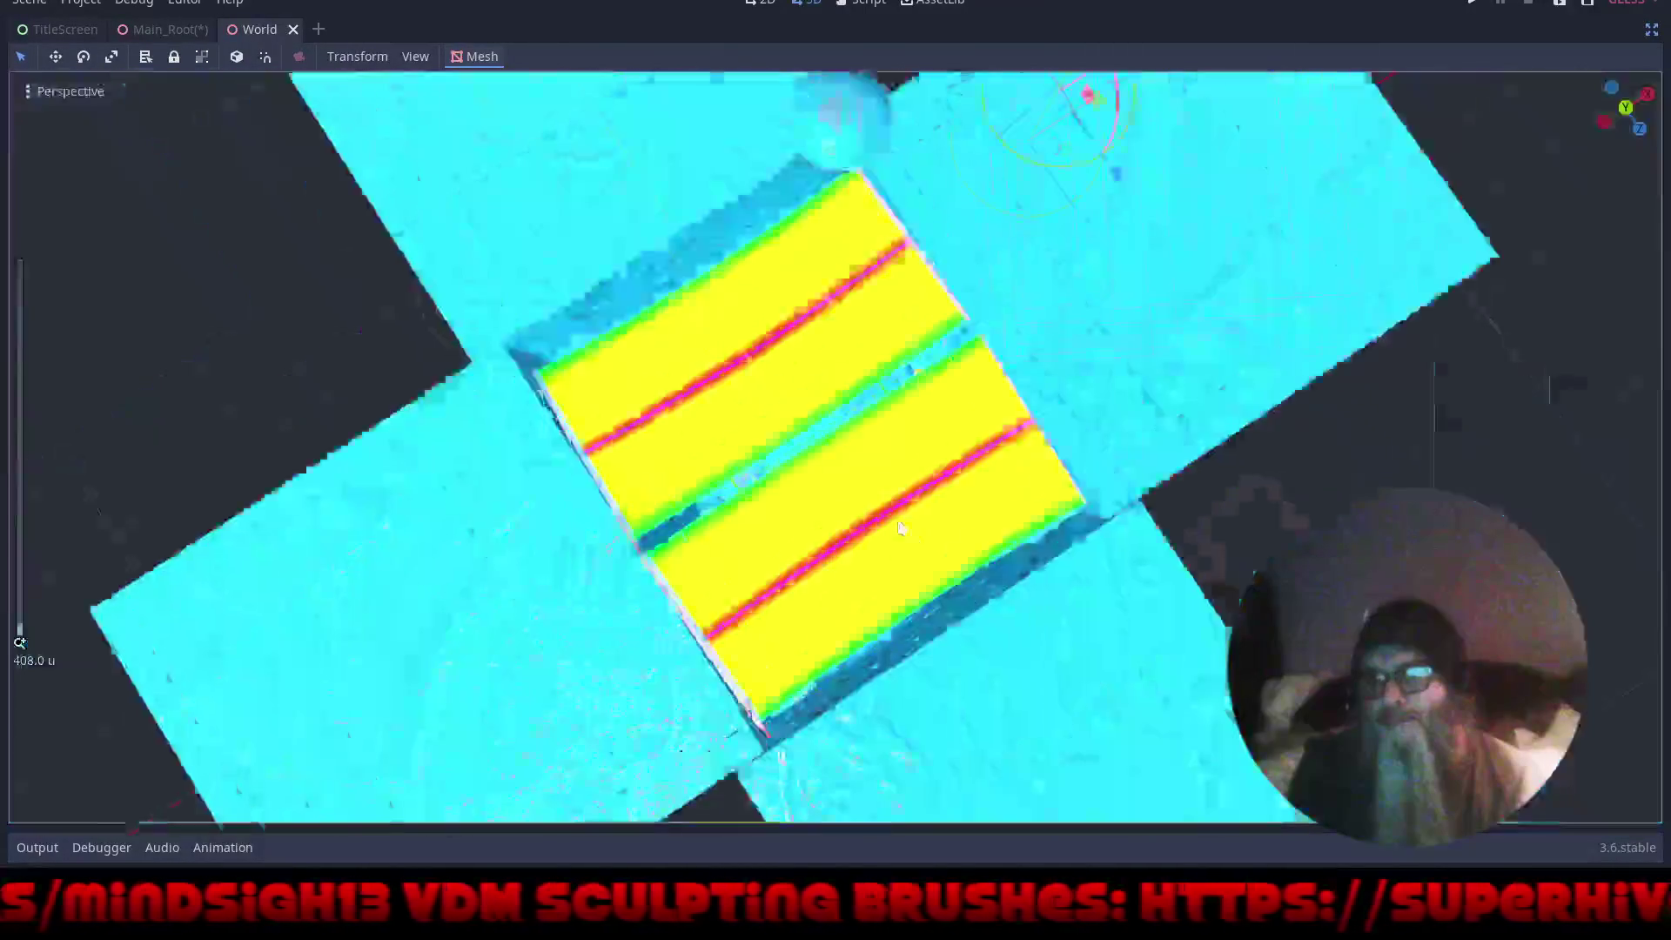
scroll(860, 468, "up", 3)
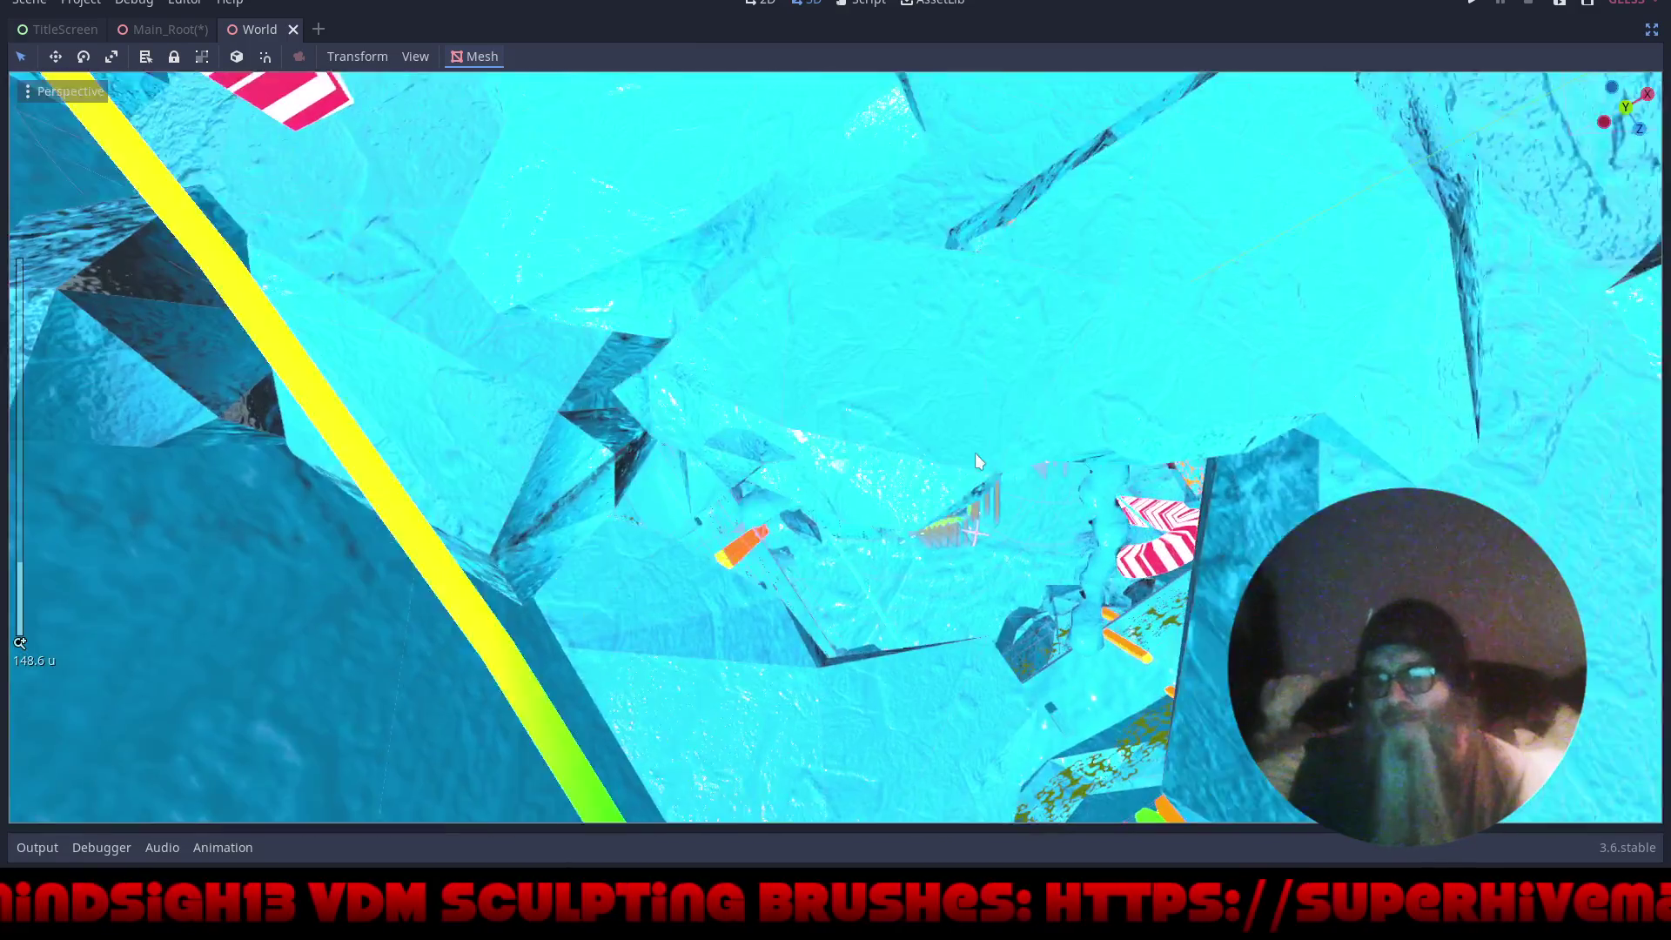
scroll(938, 421, "up", 4)
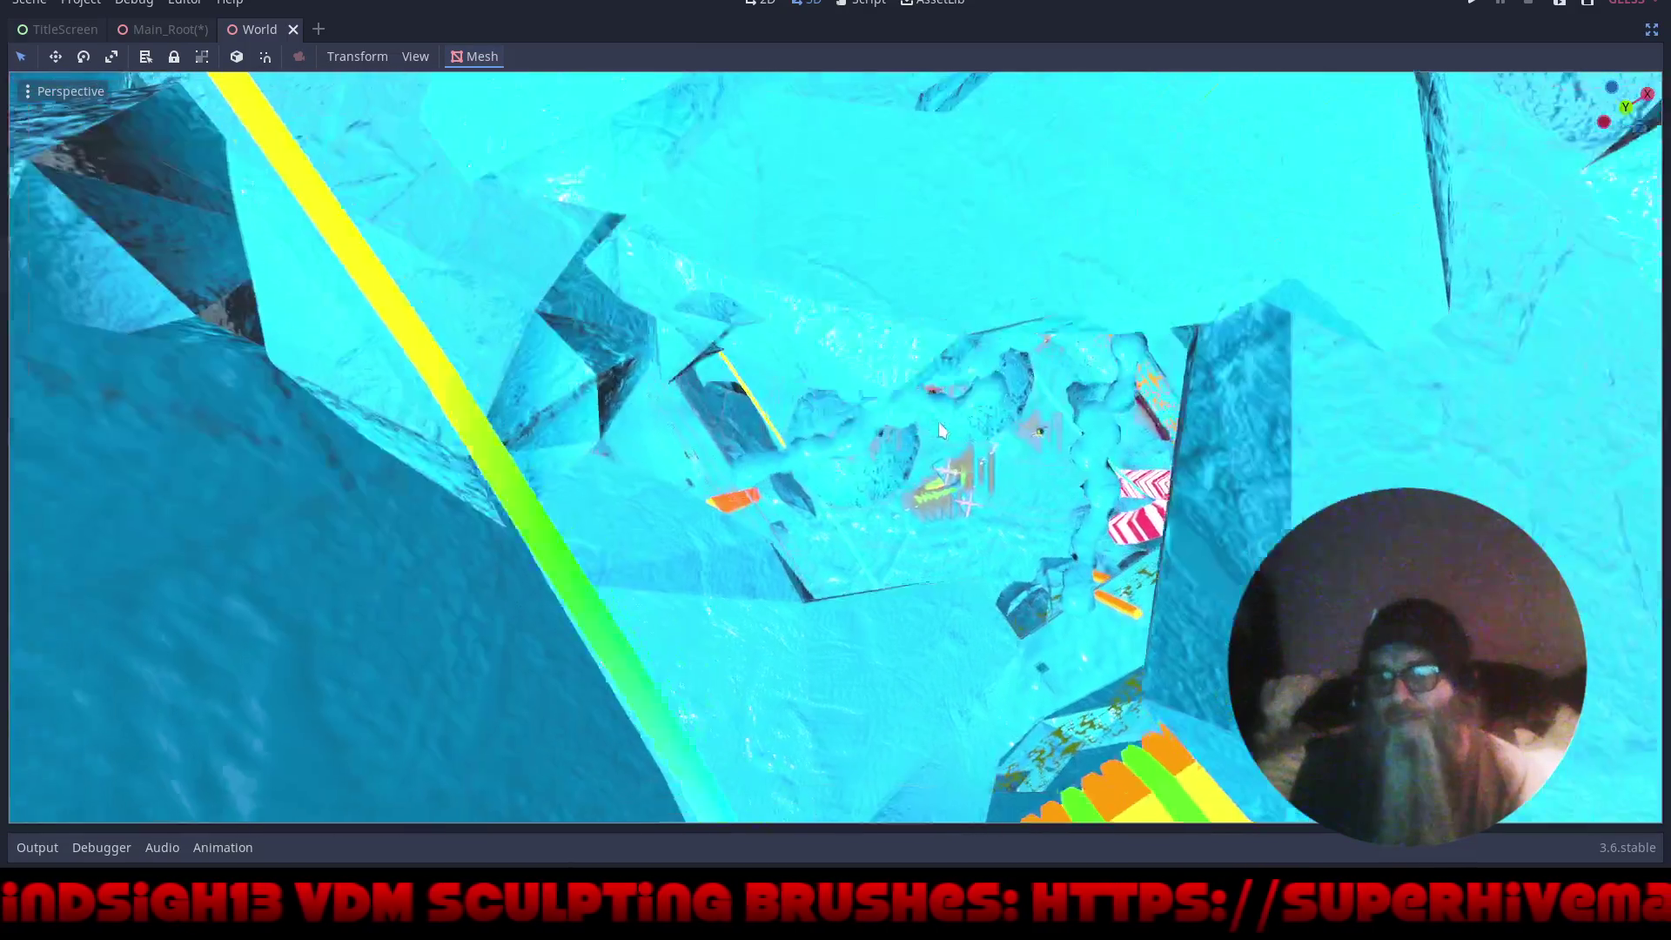
mouse_move(912, 420)
left_mouse_down()
mouse_move(926, 796)
mouse_move(776, 726)
mouse_move(745, 681)
mouse_move(917, 820)
mouse_move(895, 802)
mouse_move(933, 86)
mouse_move(954, 681)
mouse_move(937, 640)
mouse_move(1037, 542)
mouse_move(1100, 521)
mouse_move(1071, 461)
mouse_move(884, 394)
mouse_move(906, 394)
mouse_move(834, 268)
mouse_move(874, 289)
mouse_move(861, 326)
mouse_move(892, 414)
mouse_move(855, 648)
mouse_move(849, 592)
mouse_move(909, 475)
left_mouse_up()
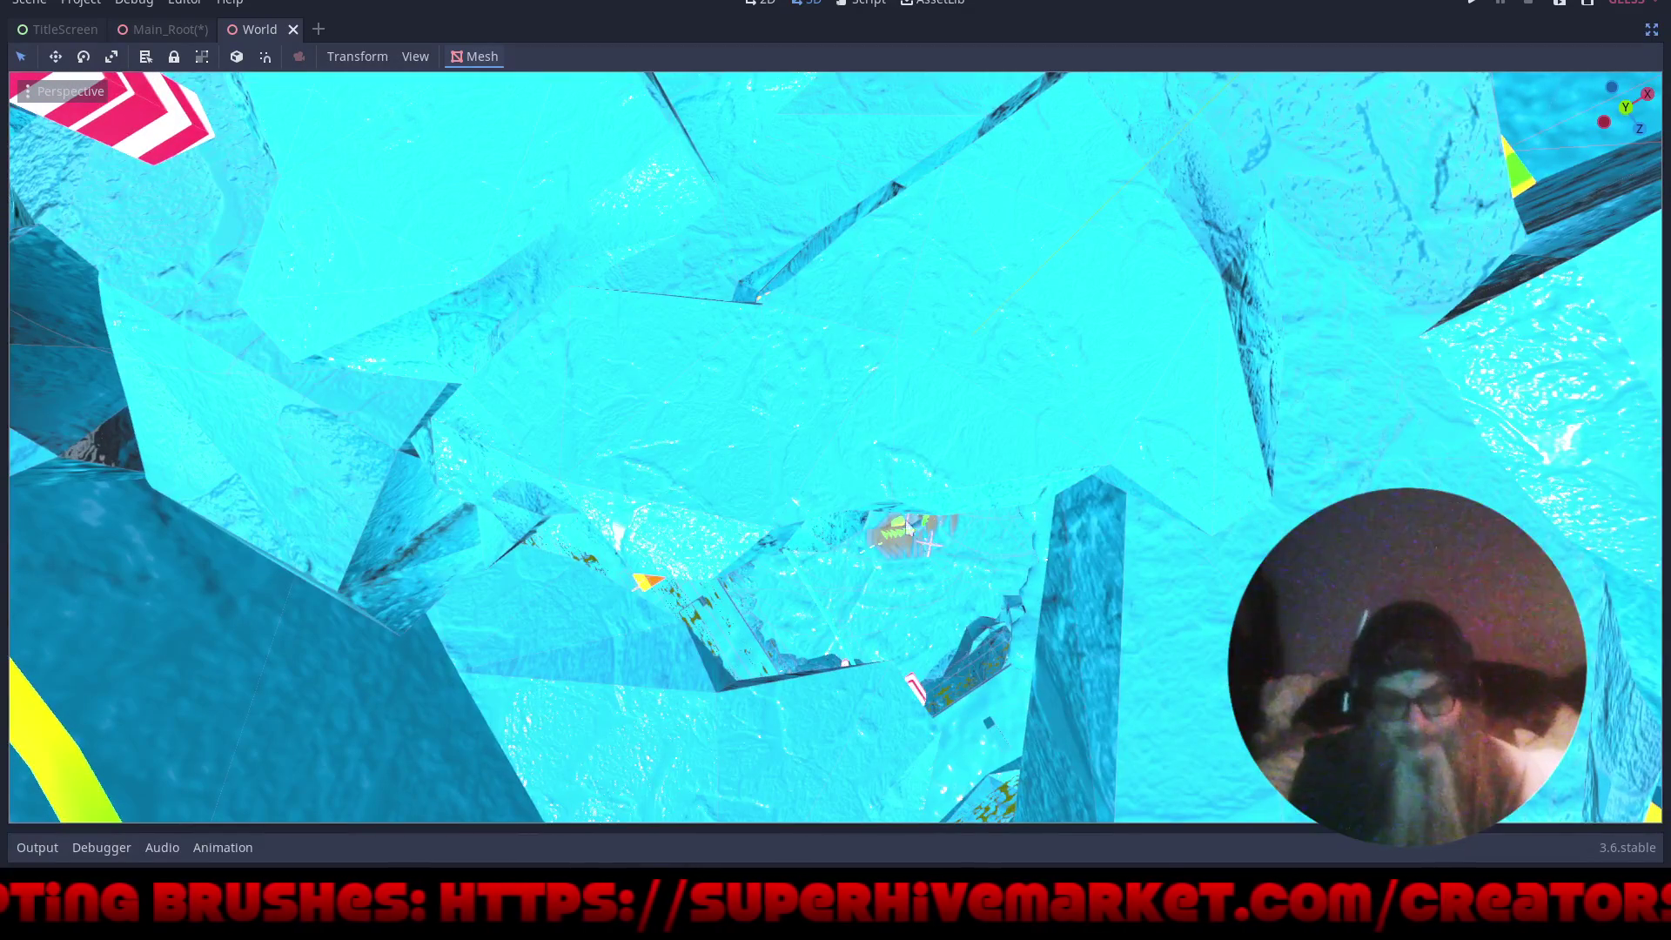
mouse_move(927, 544)
left_mouse_down()
mouse_move(784, 553)
mouse_move(758, 488)
mouse_move(783, 435)
left_mouse_up()
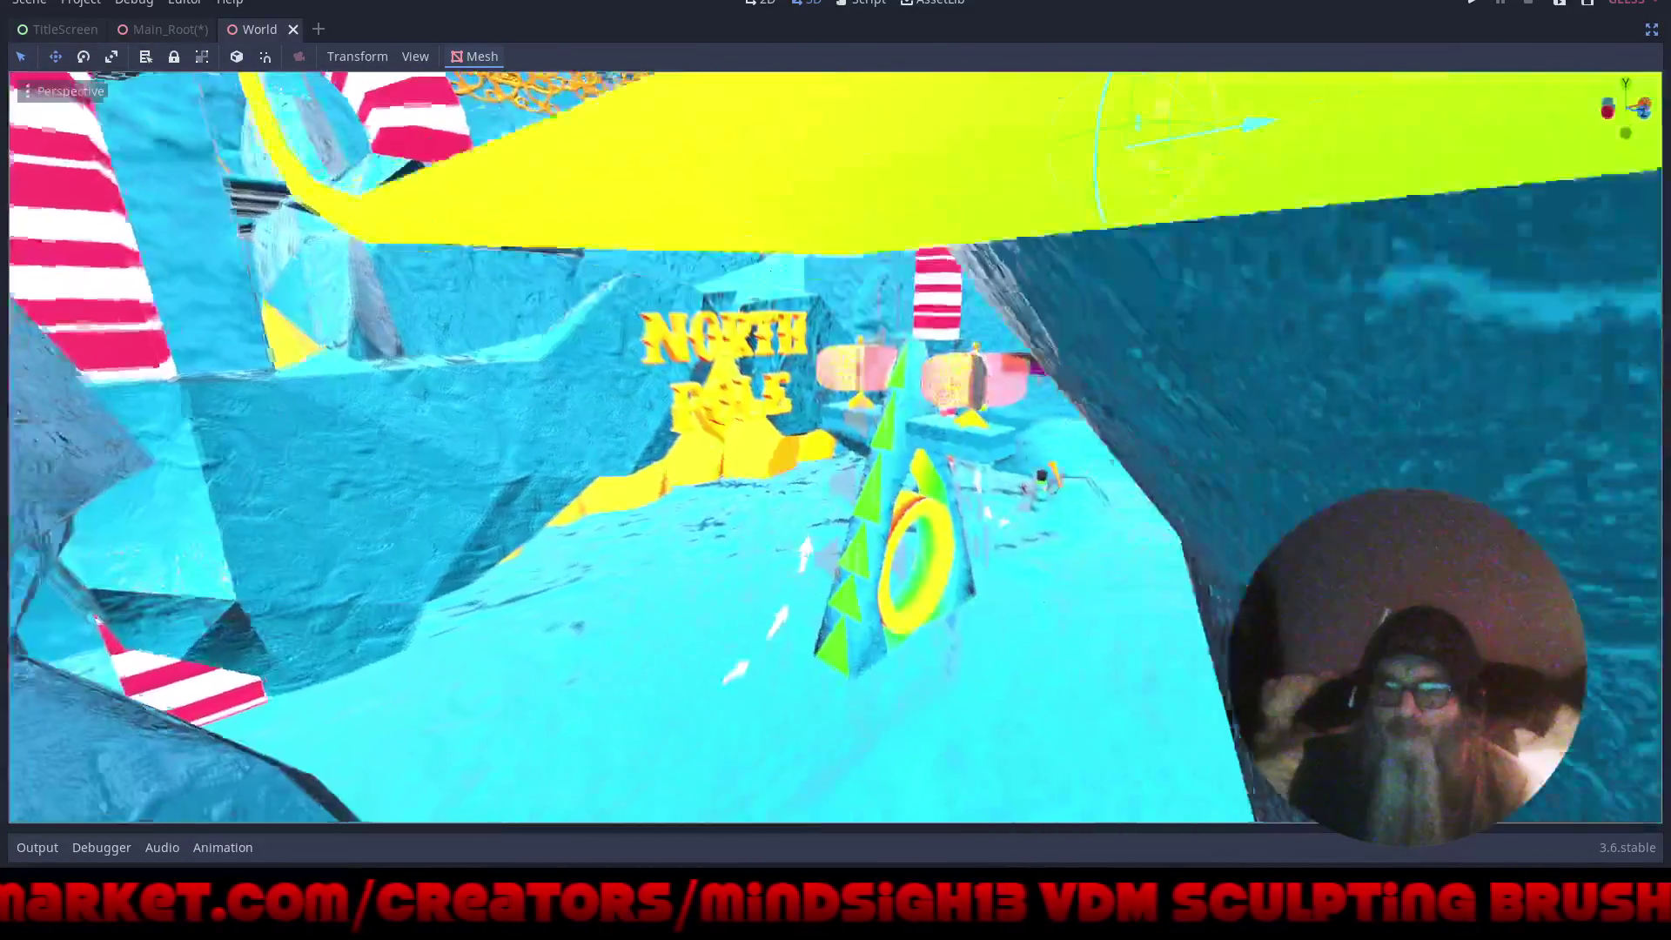
key("w")
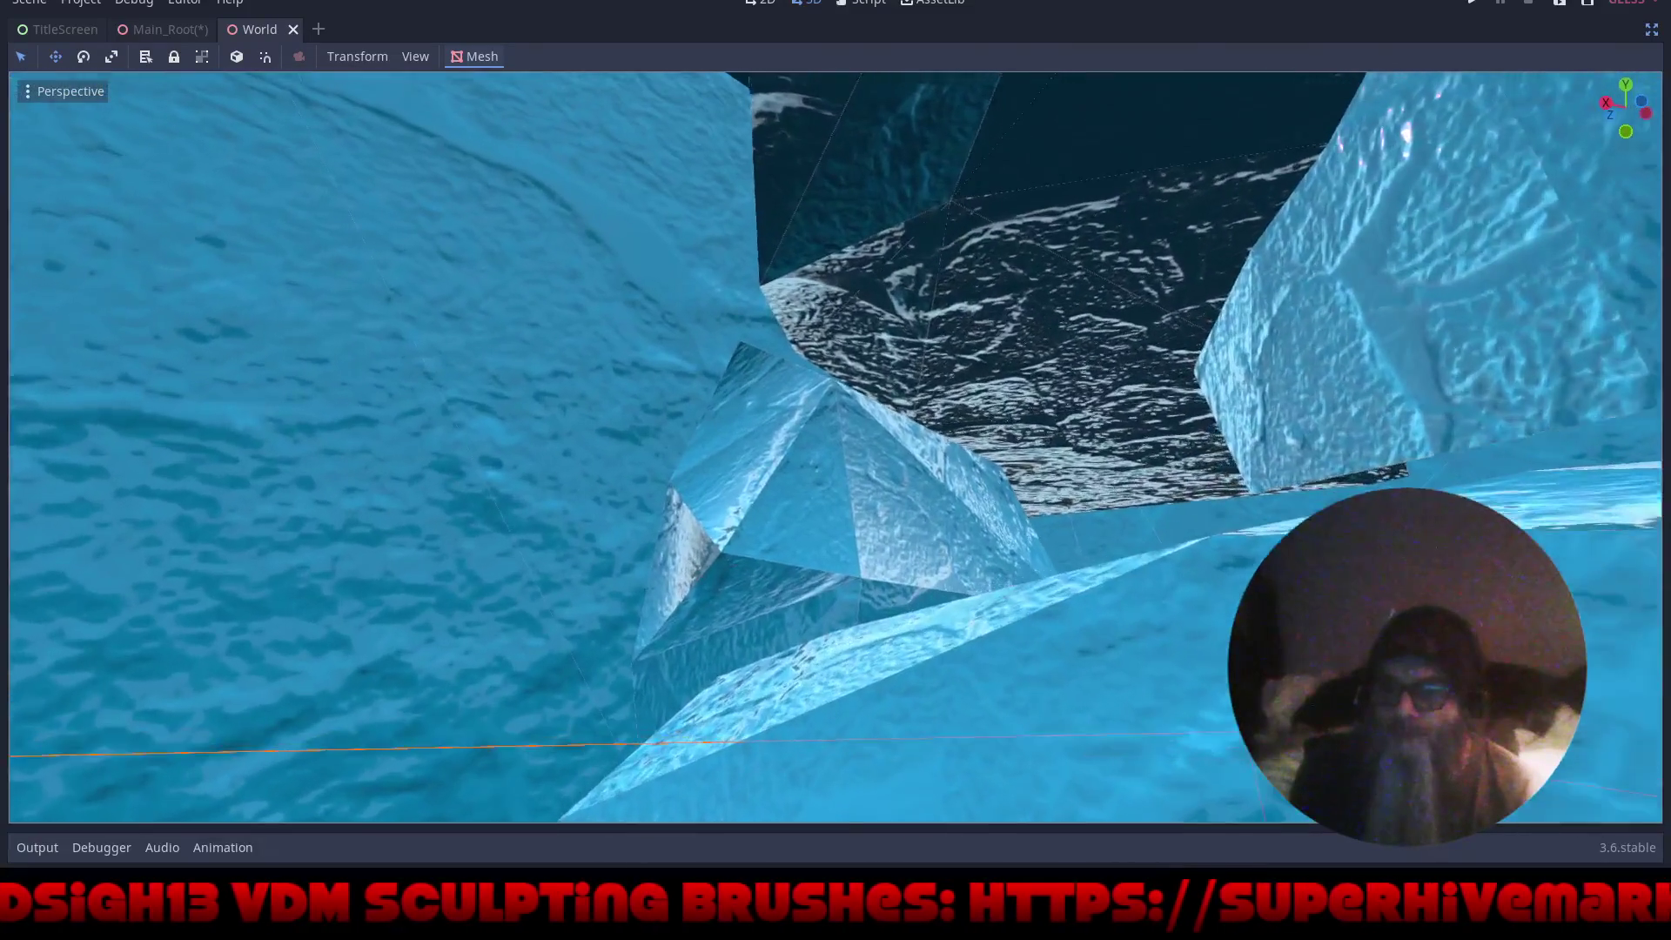
key("w")
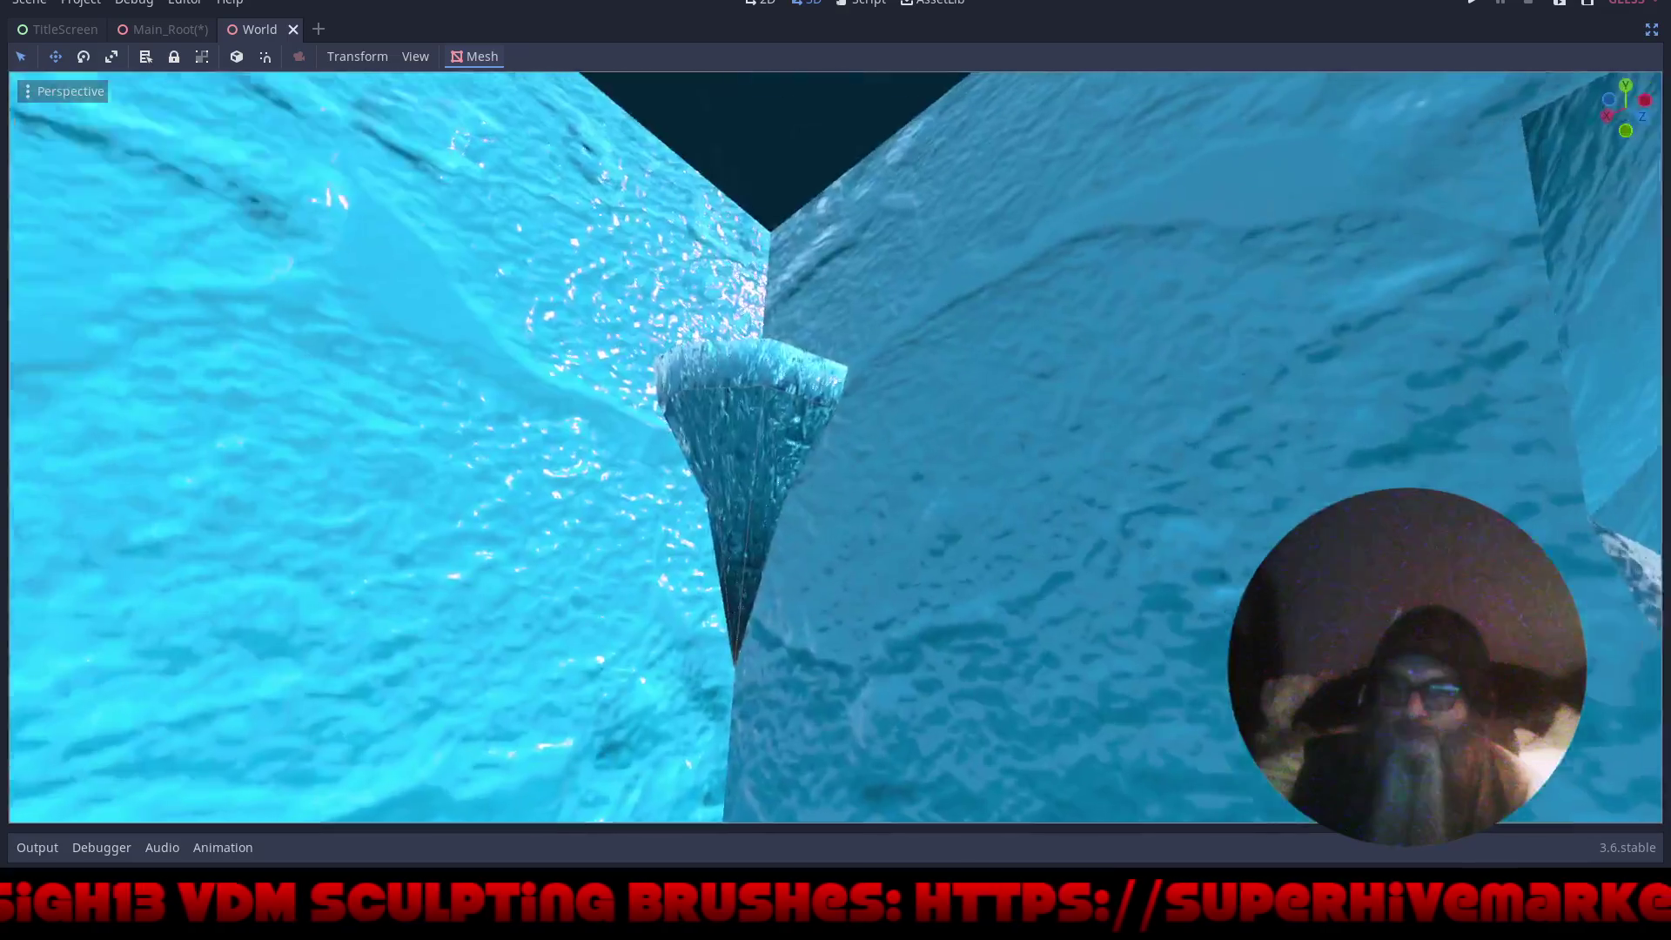
key("w")
key("w")
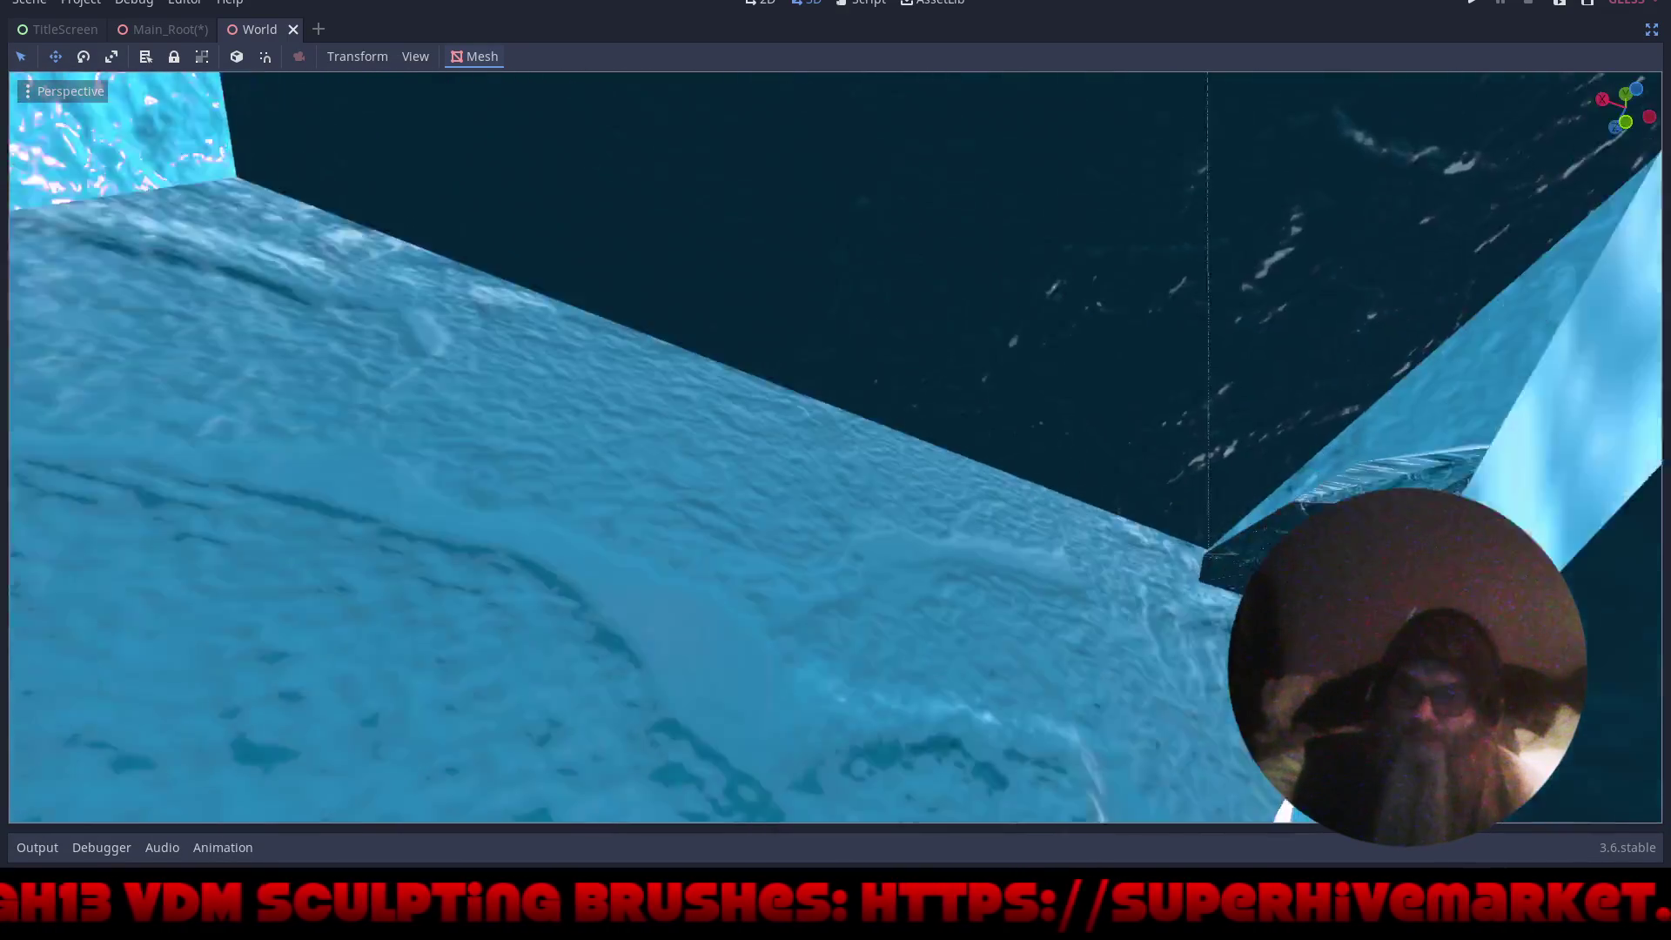
key("w")
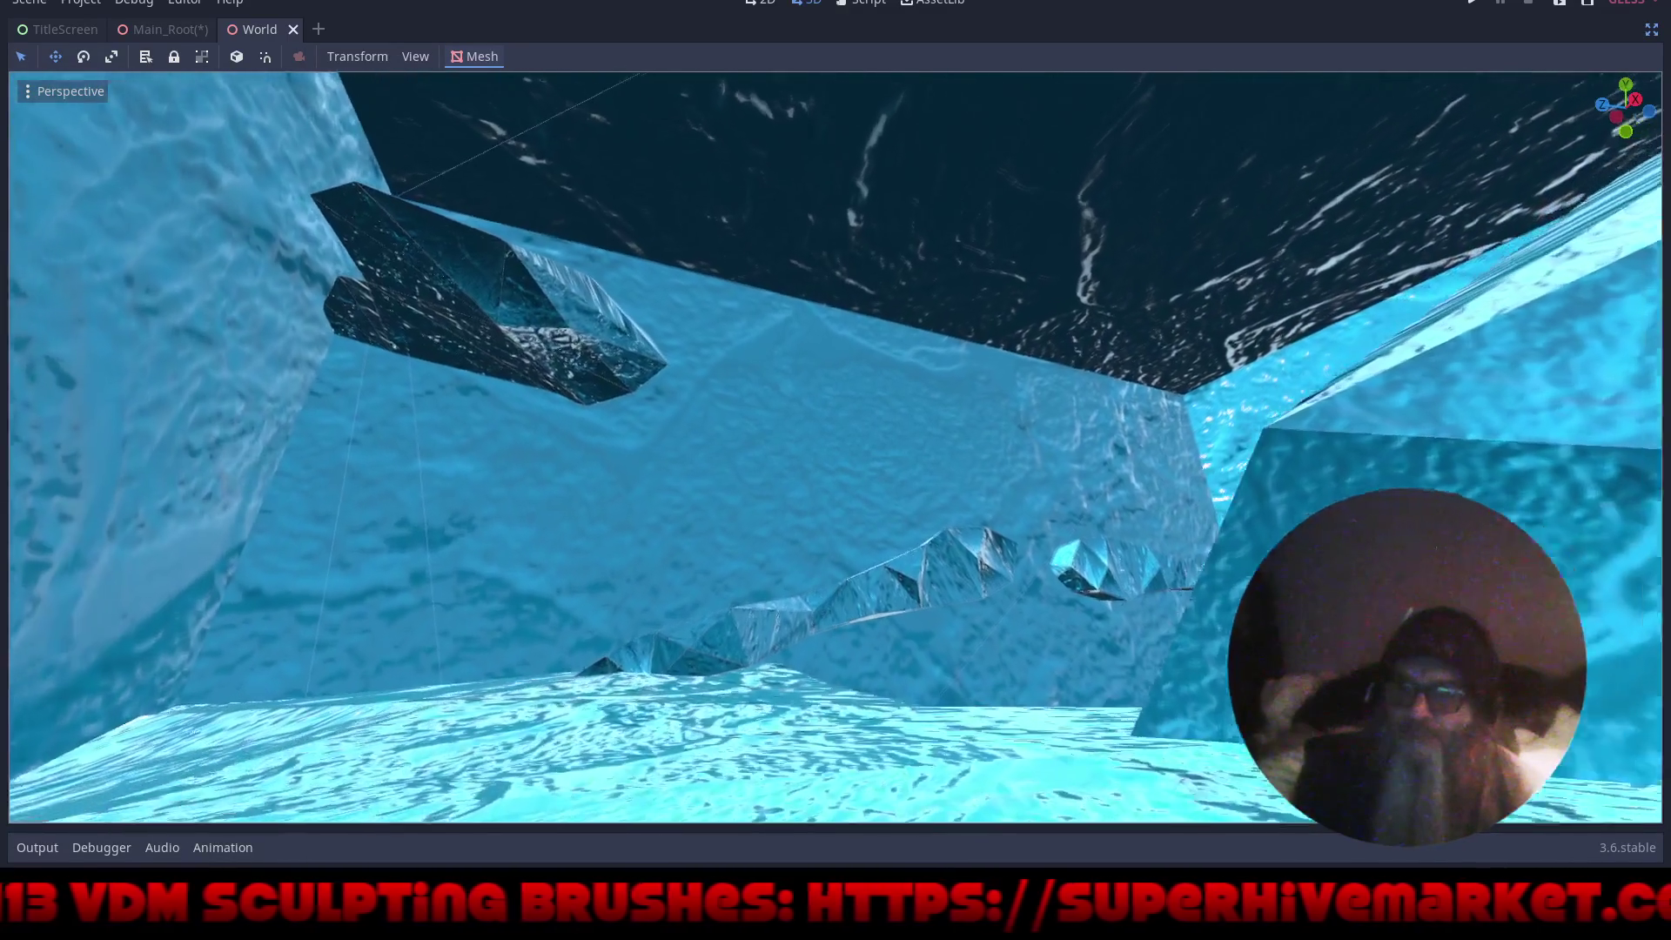
key("w")
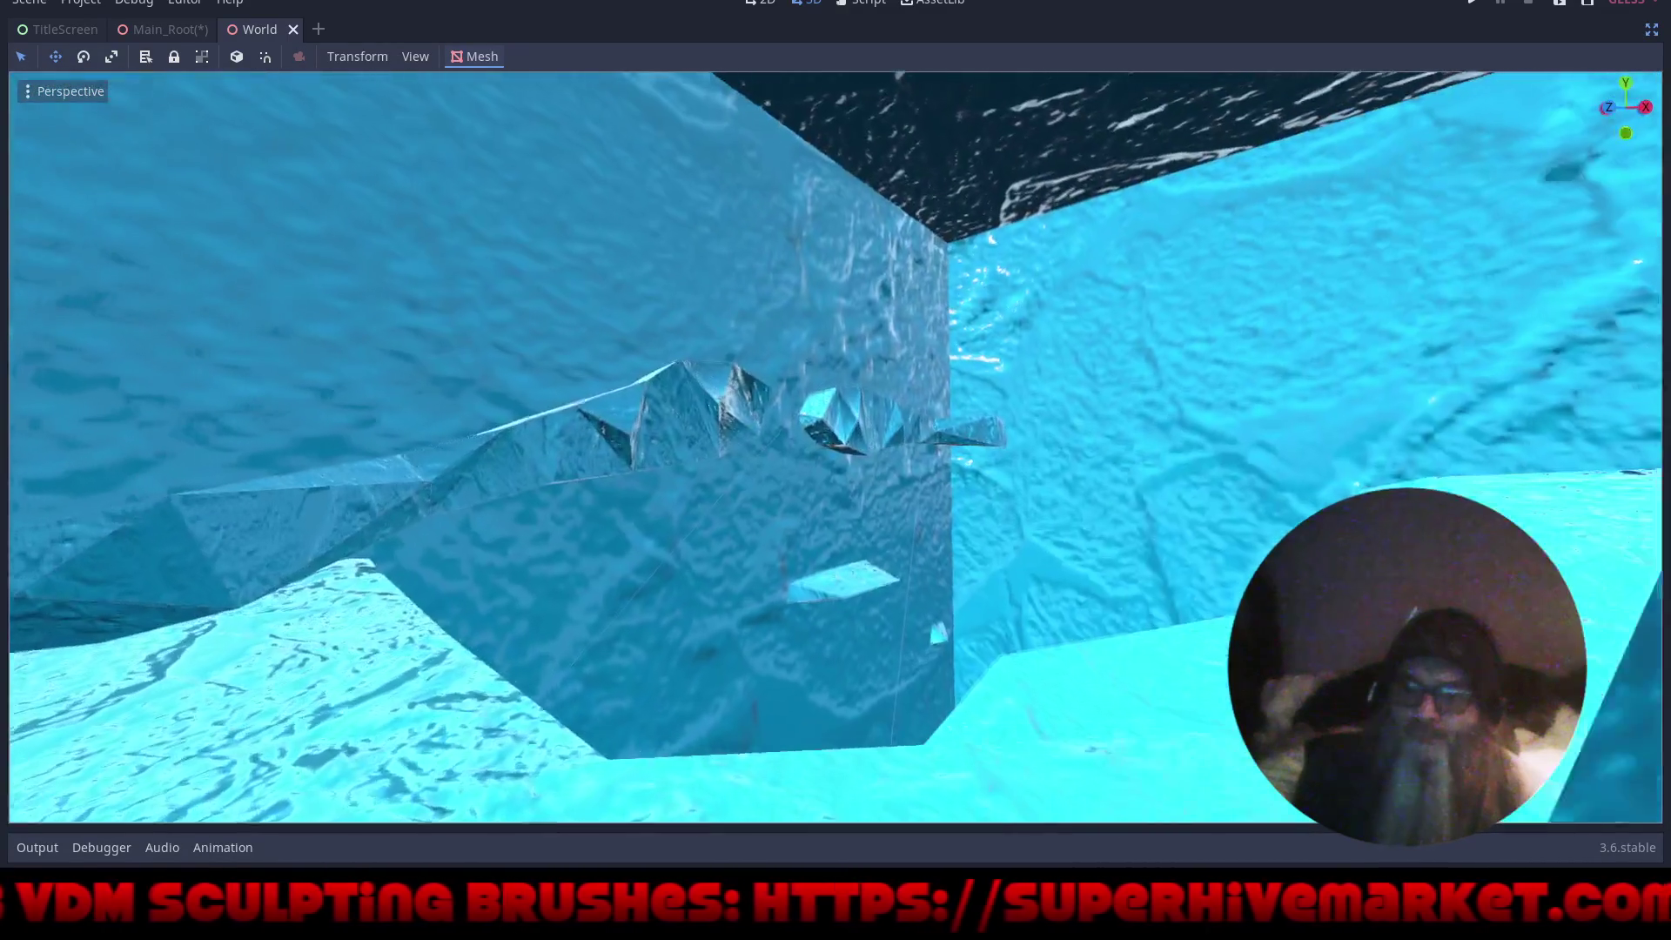
key("w")
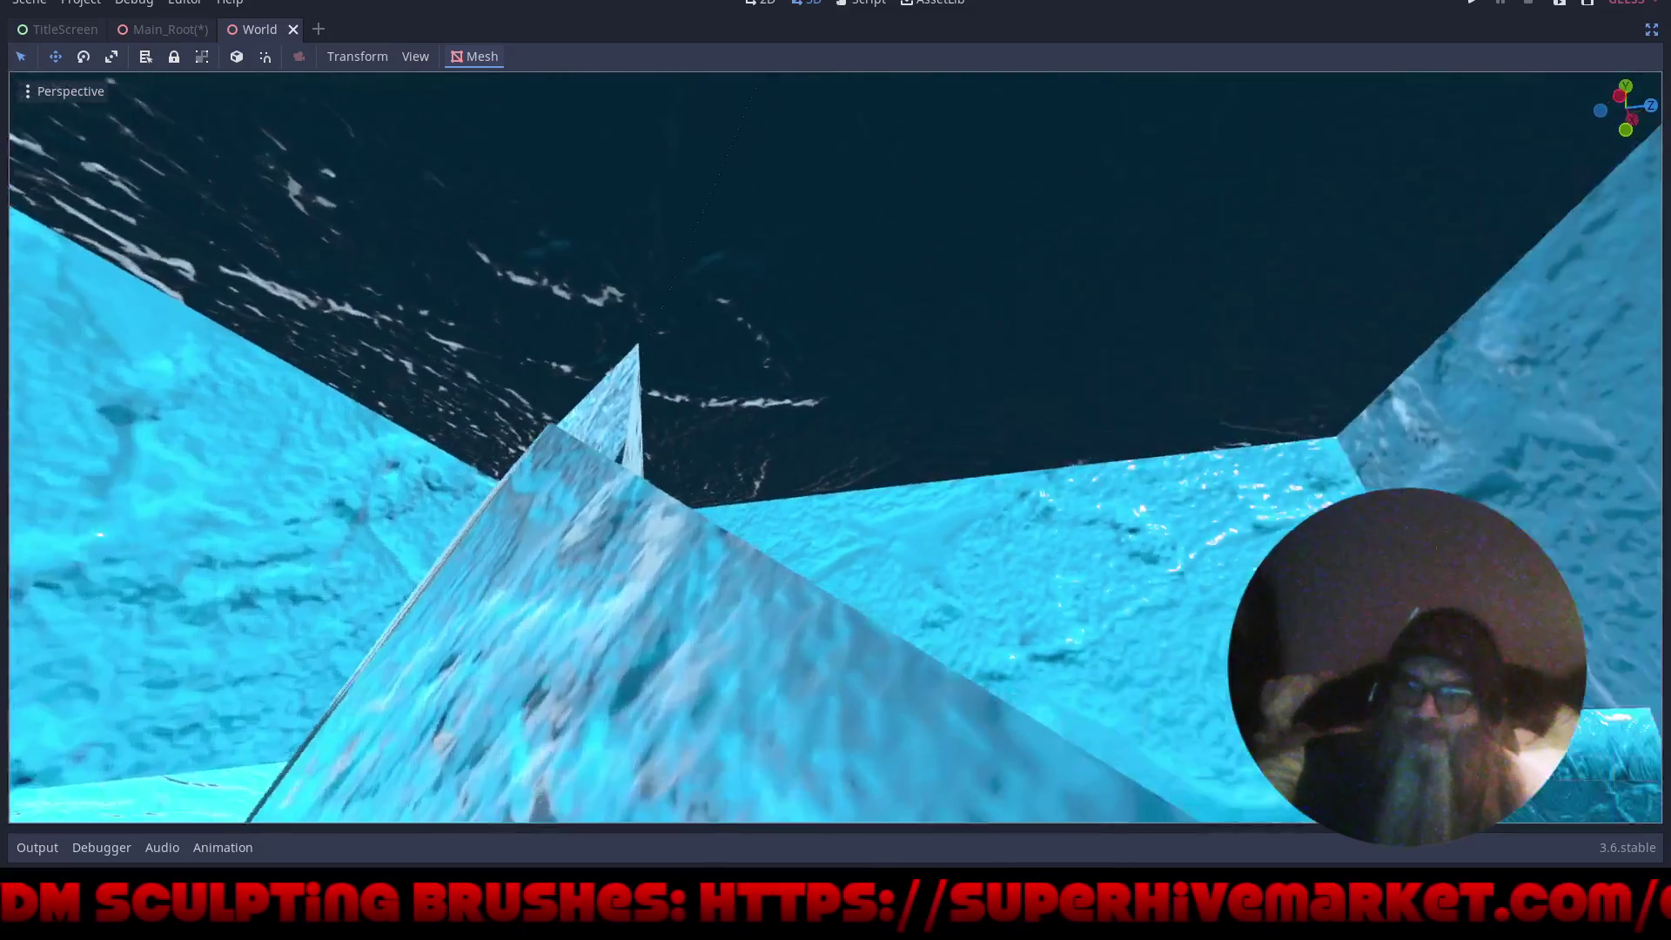
key("w")
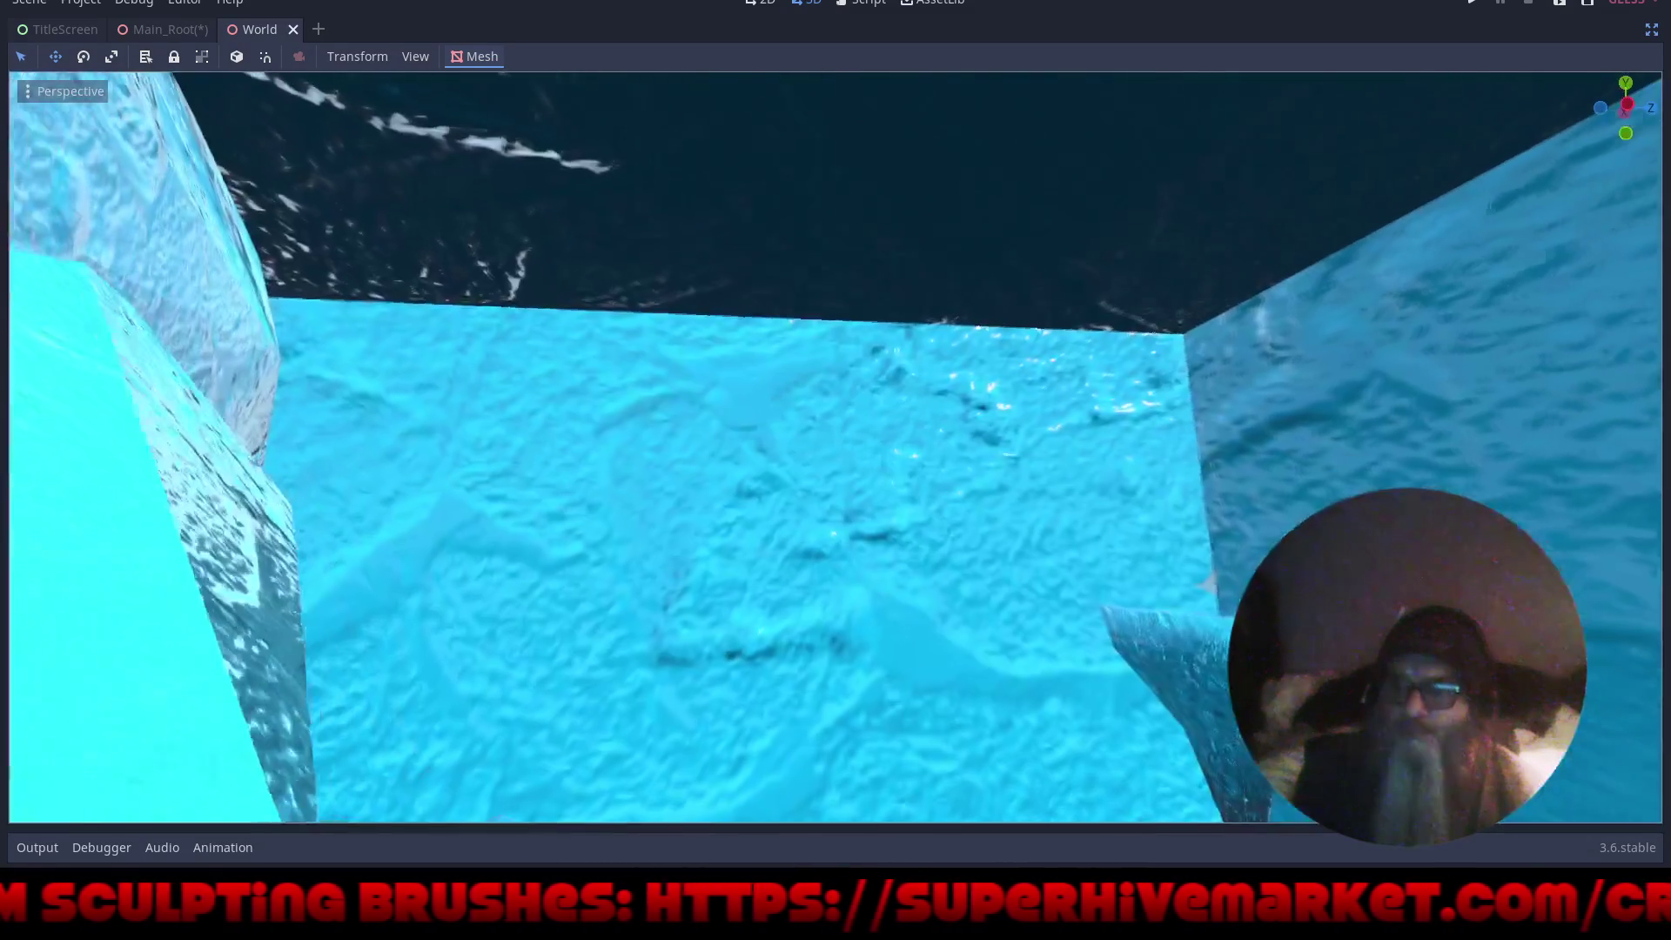
key("w")
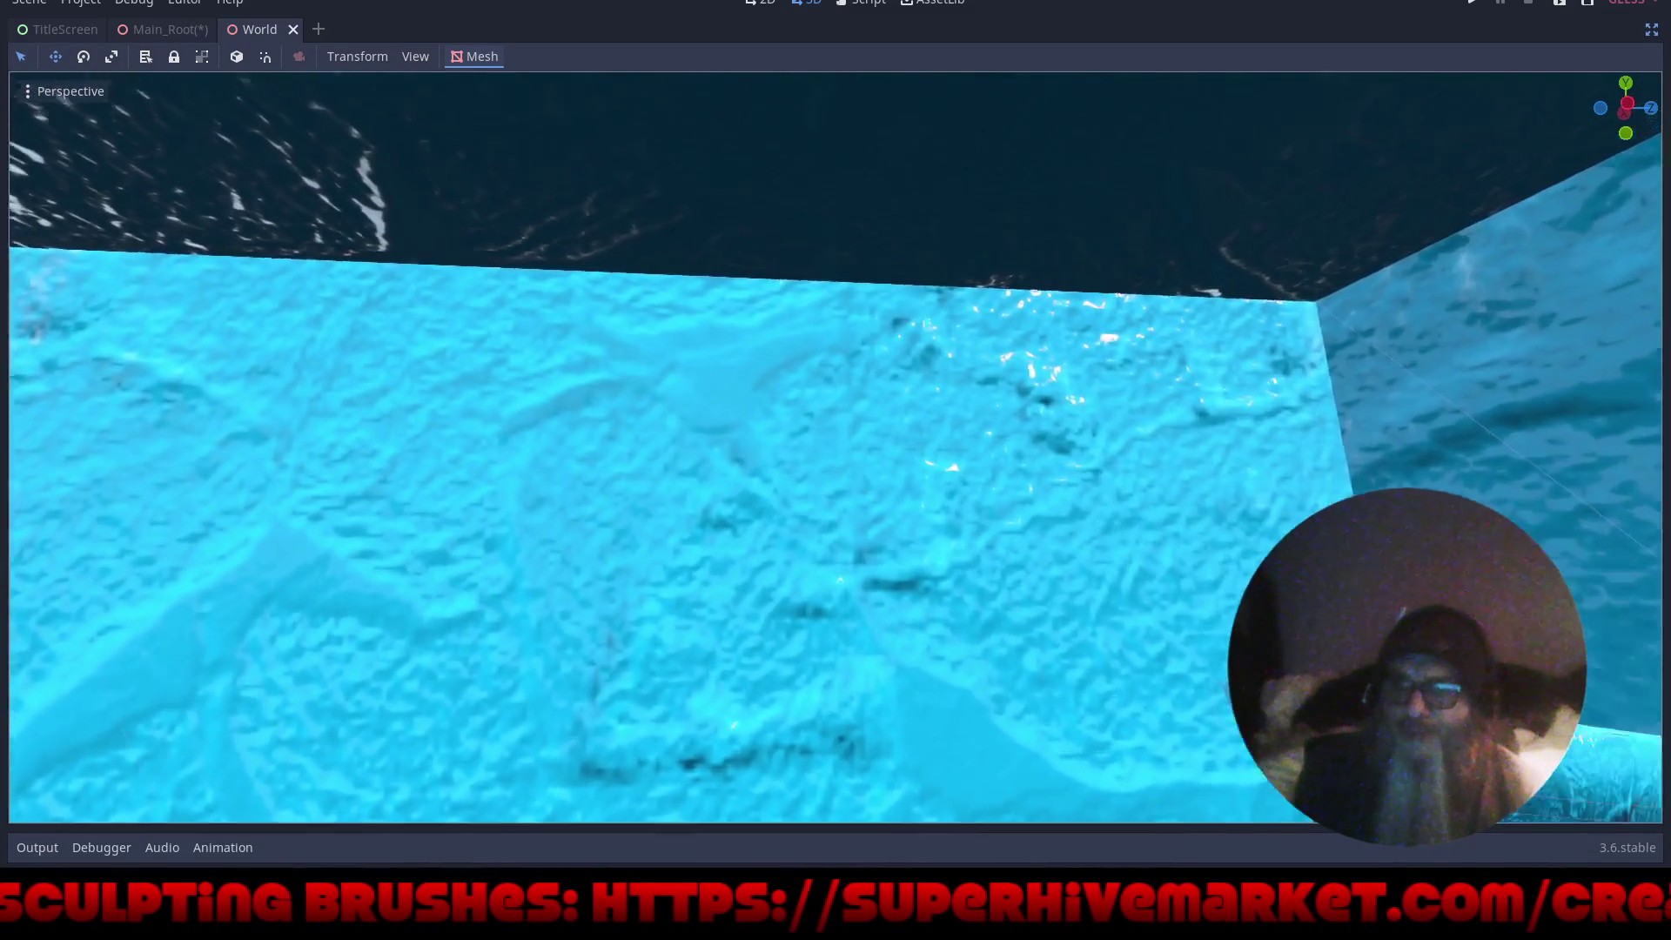
key("w")
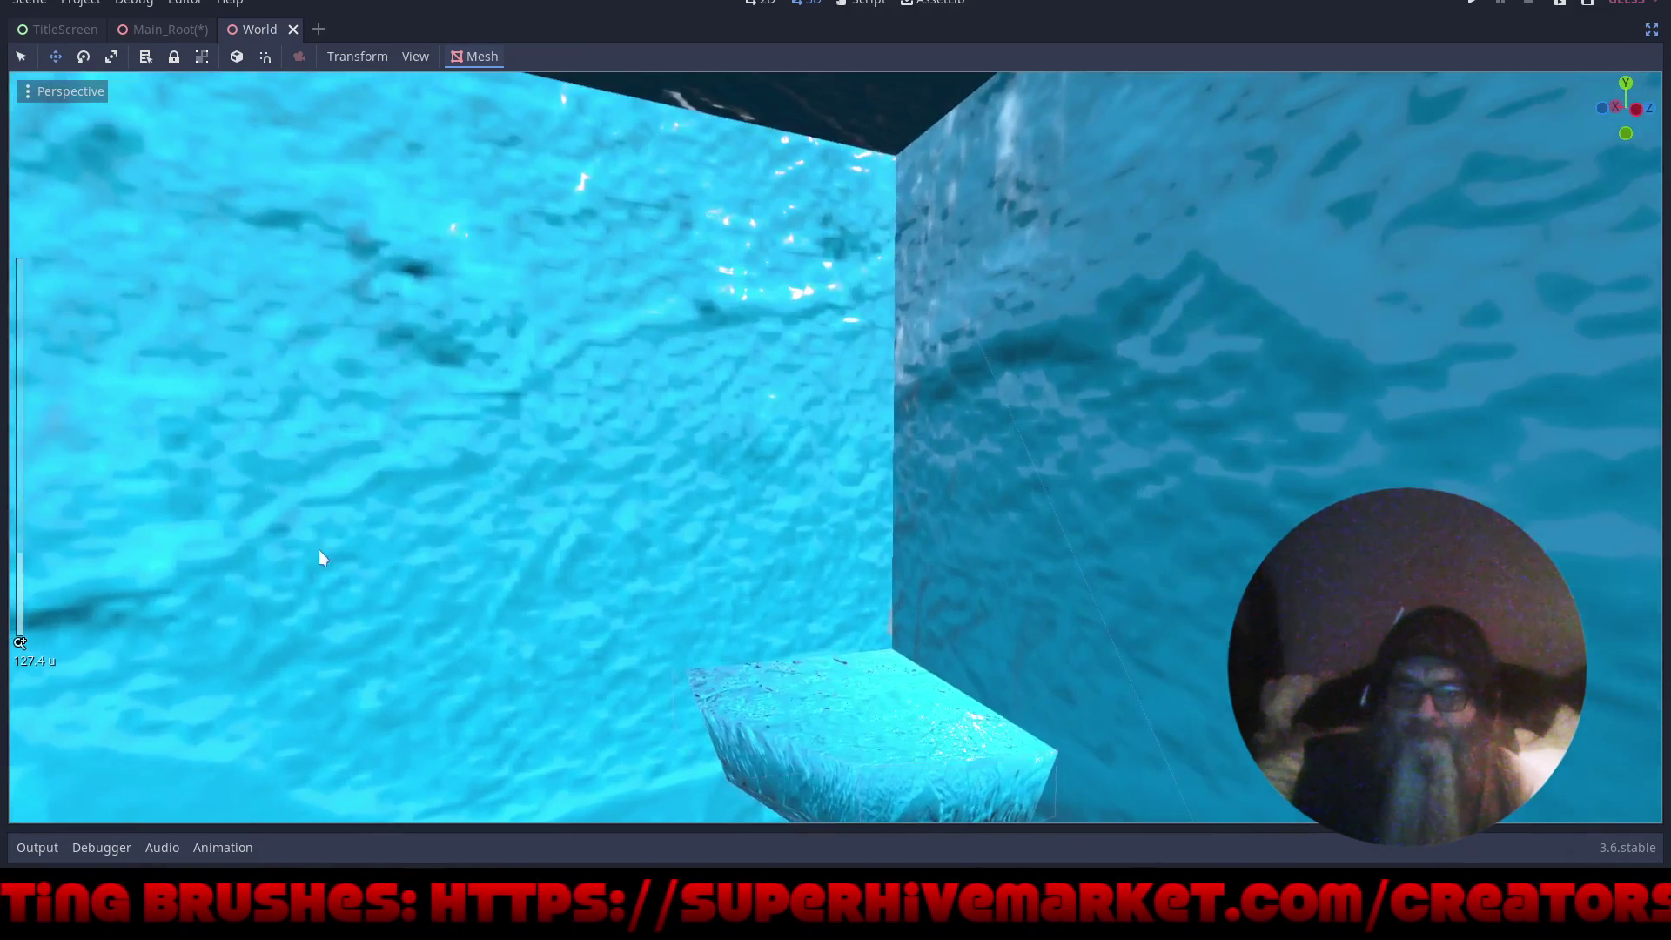
scroll(389, 527, "up", 3)
key("w")
key("s")
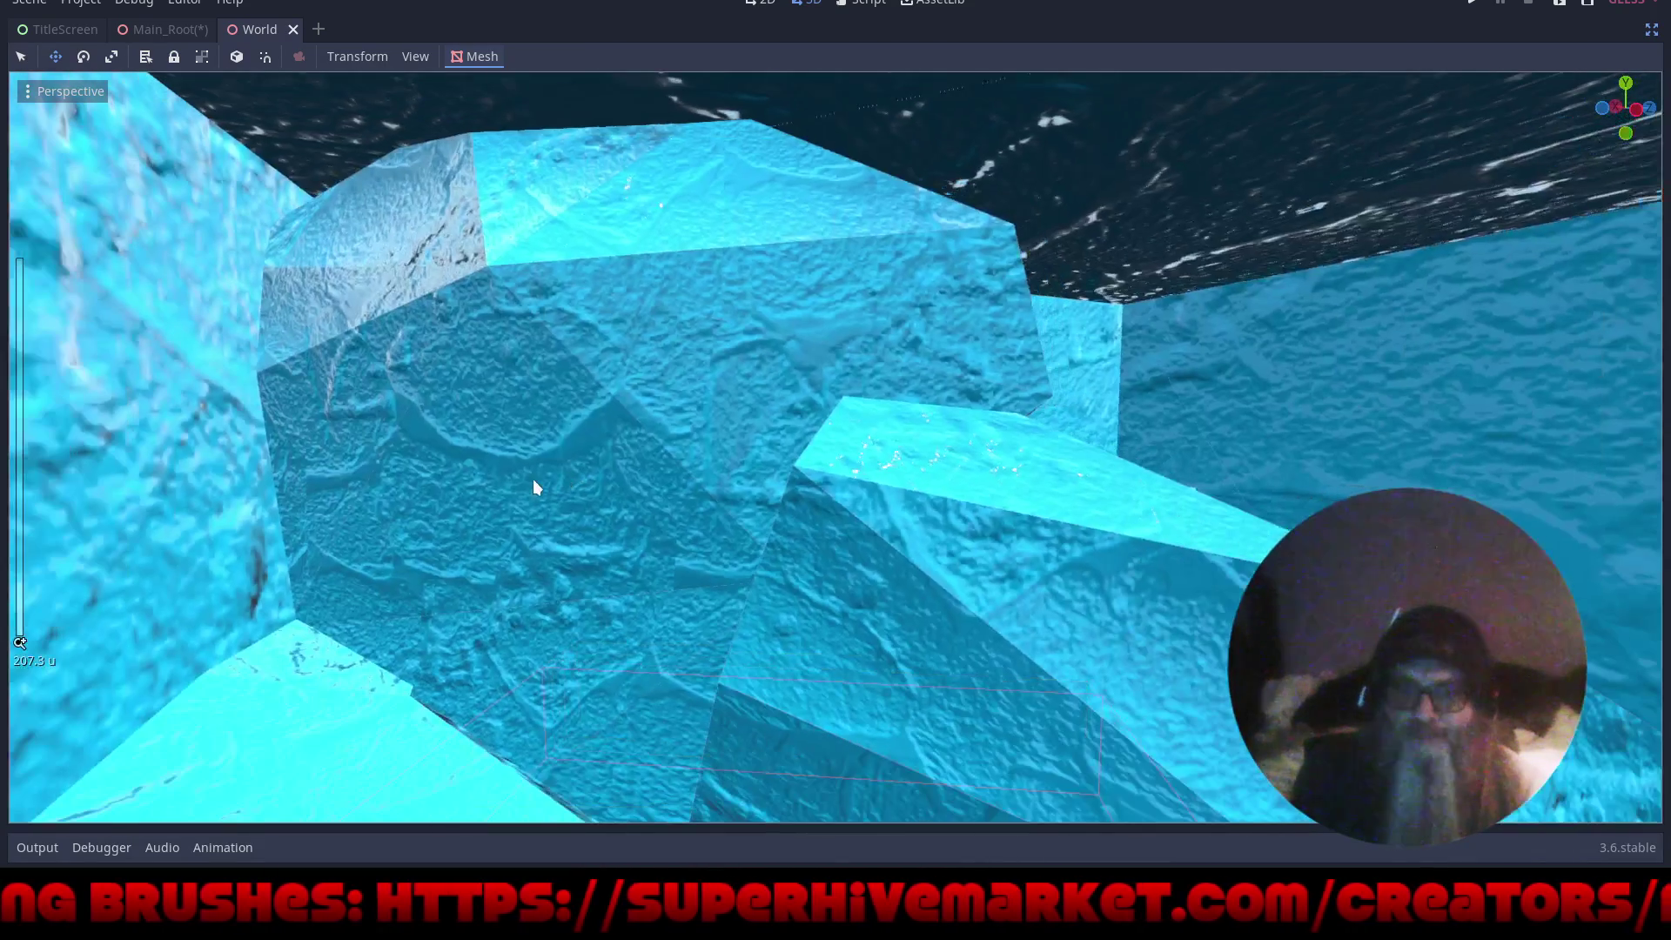
key("w")
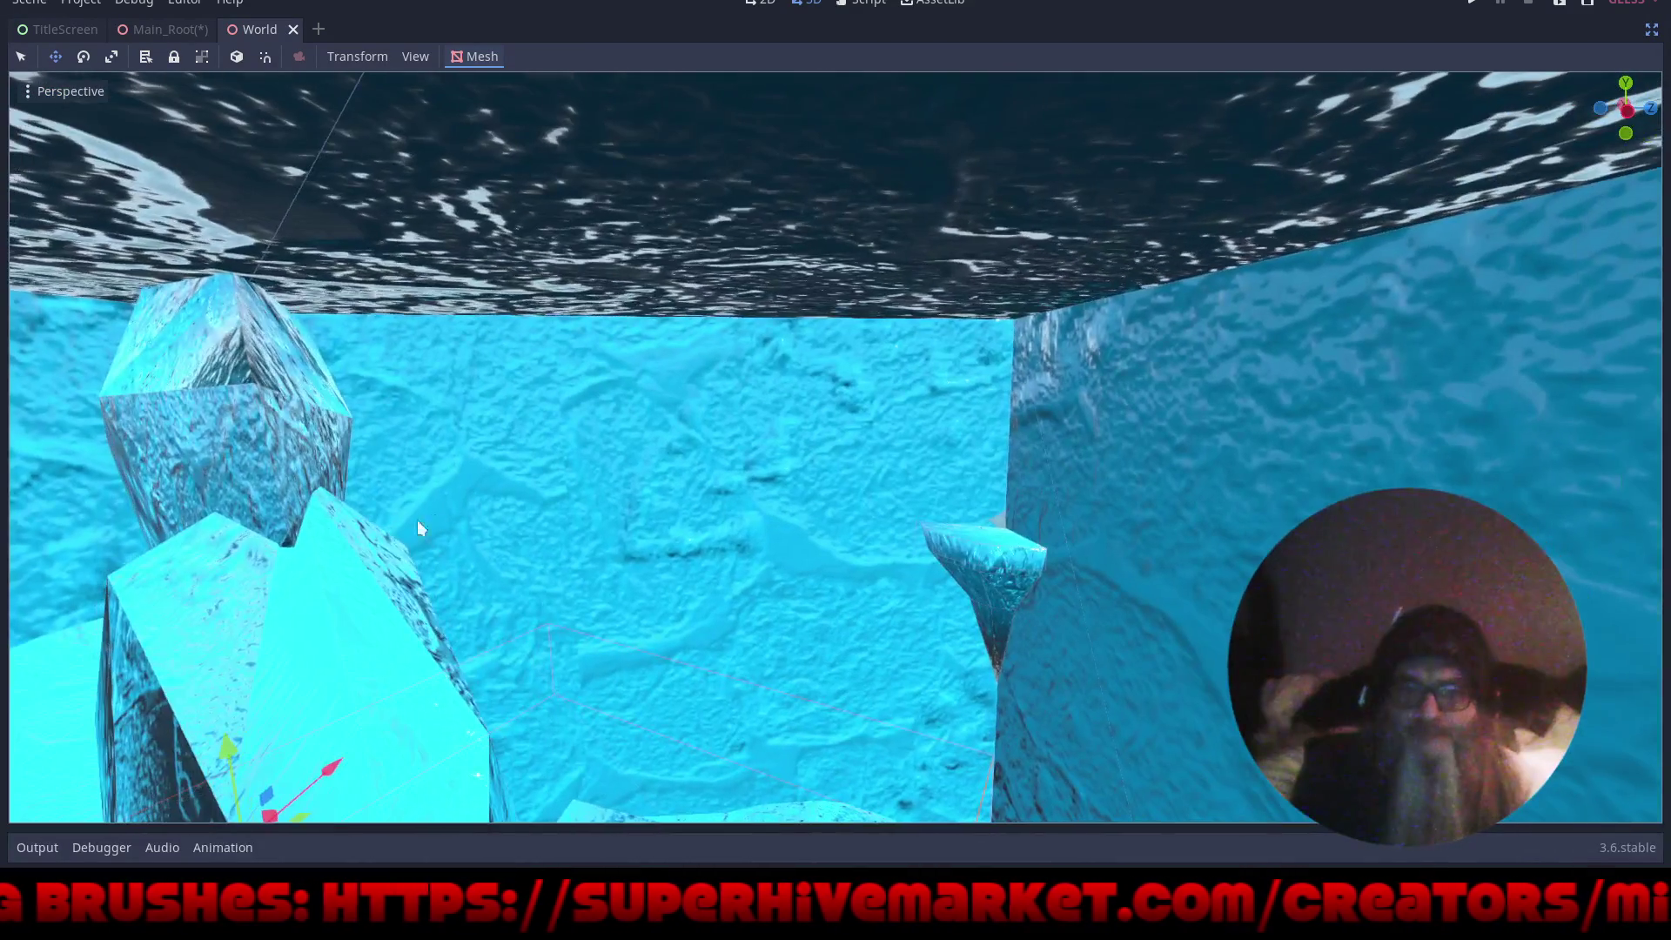
key("w")
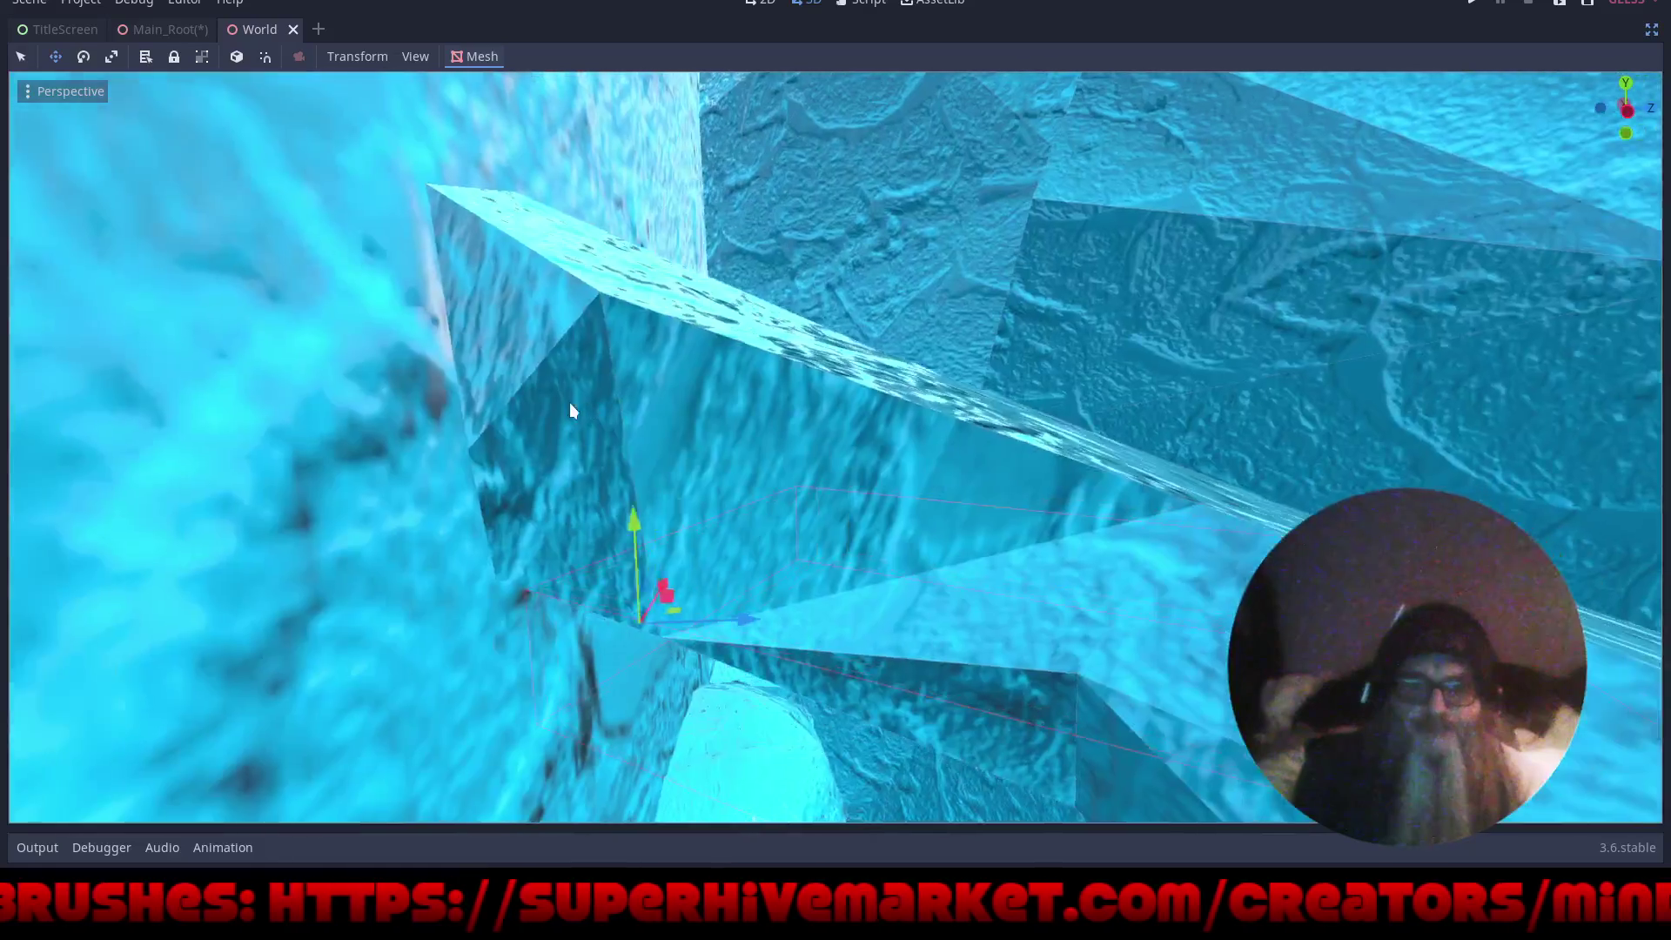
key("w")
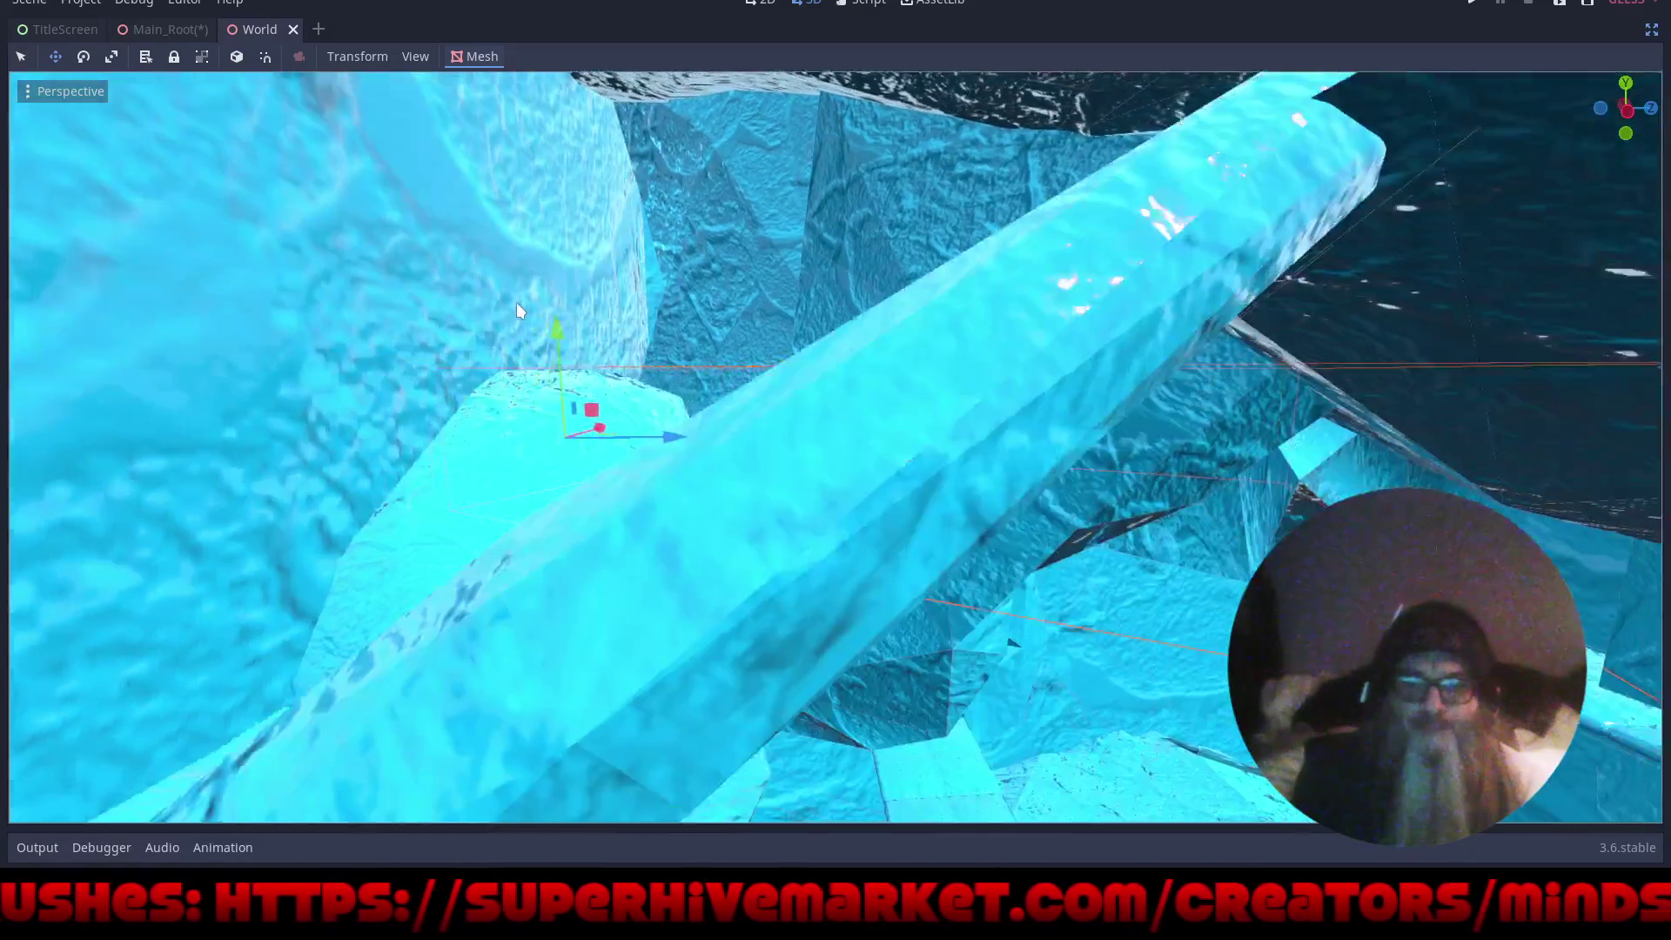
key("w")
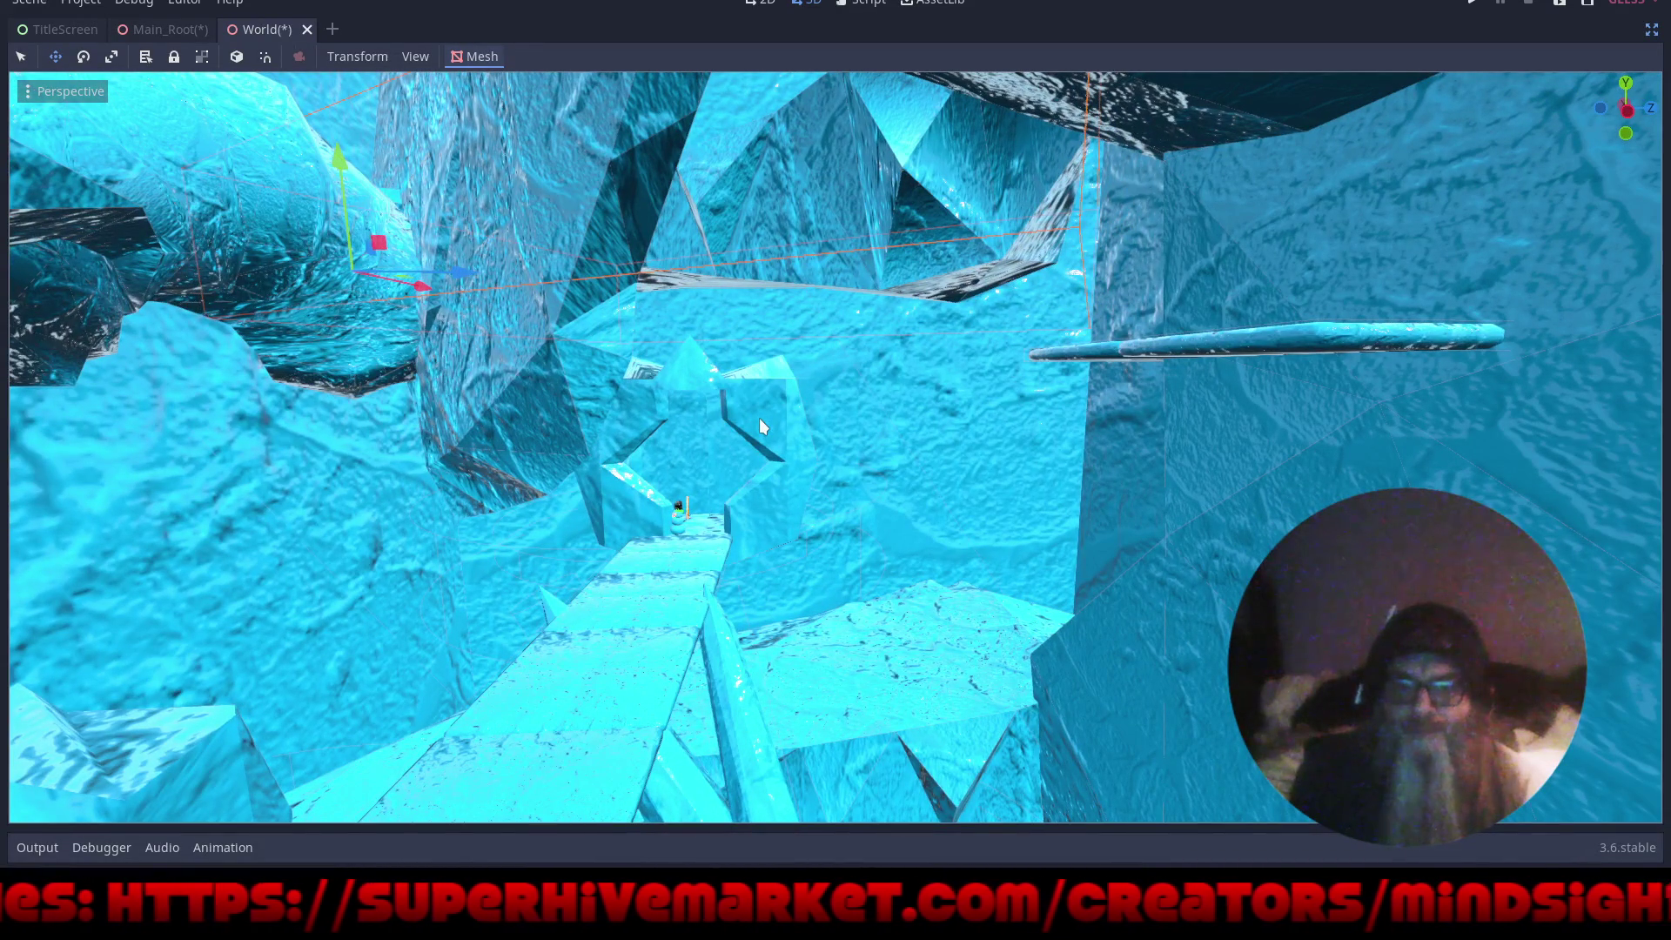
- Select the star crystal in the middle of the cave, slide it right and raise it
left_click(760, 420)
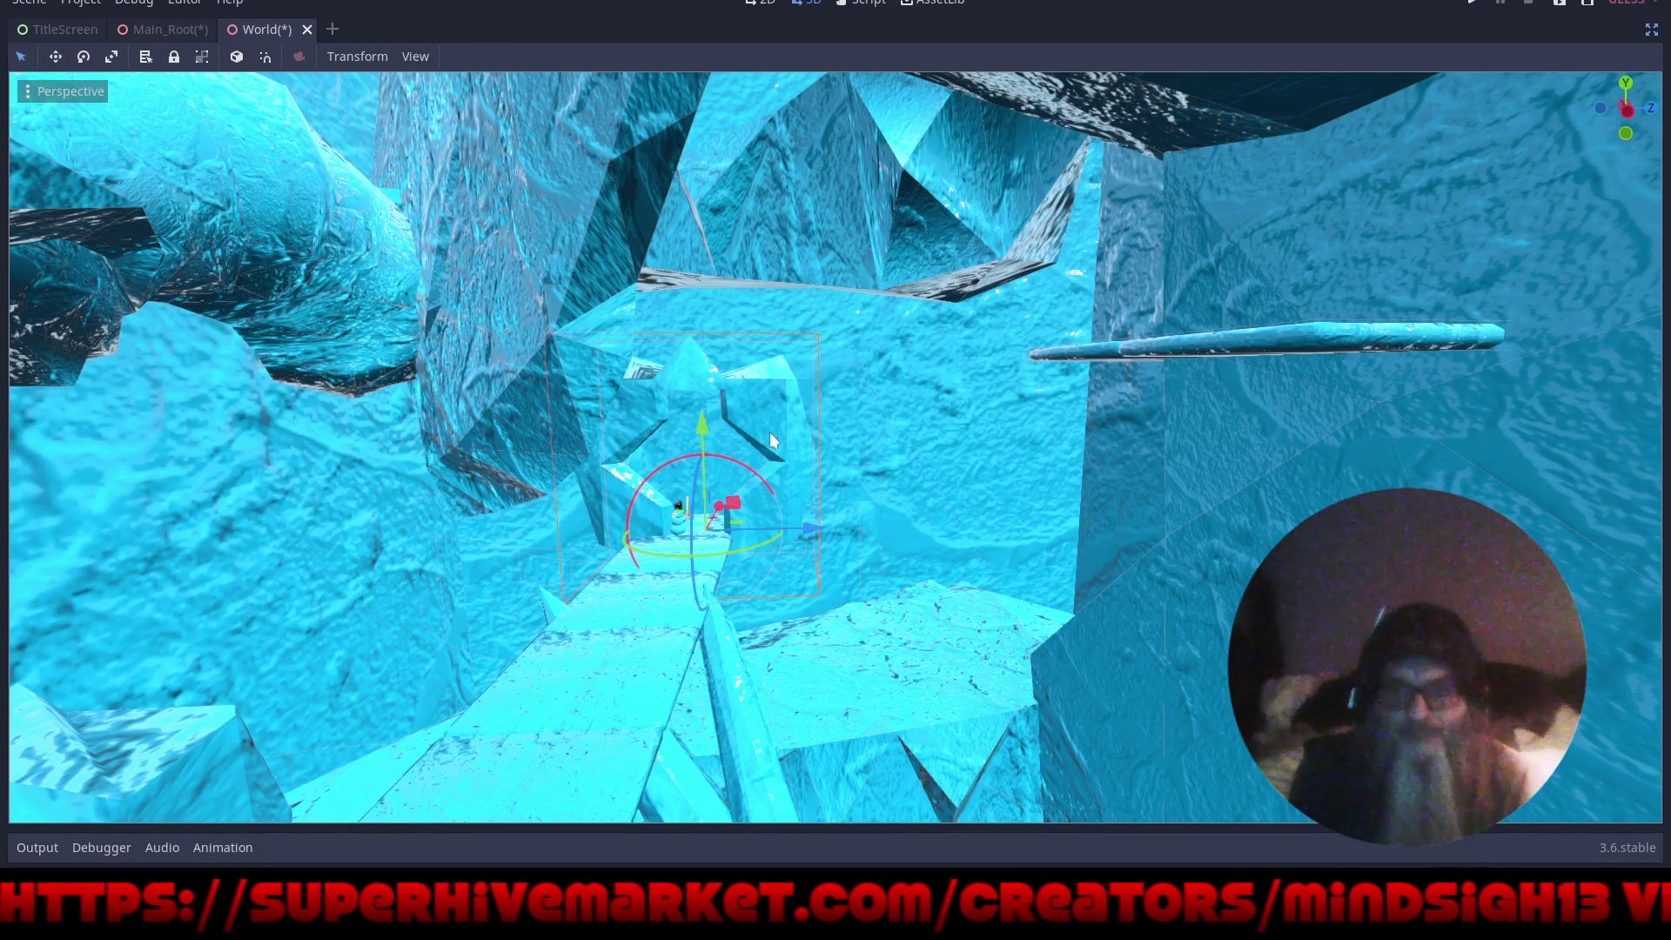
left_click_drag(827, 529, 996, 500)
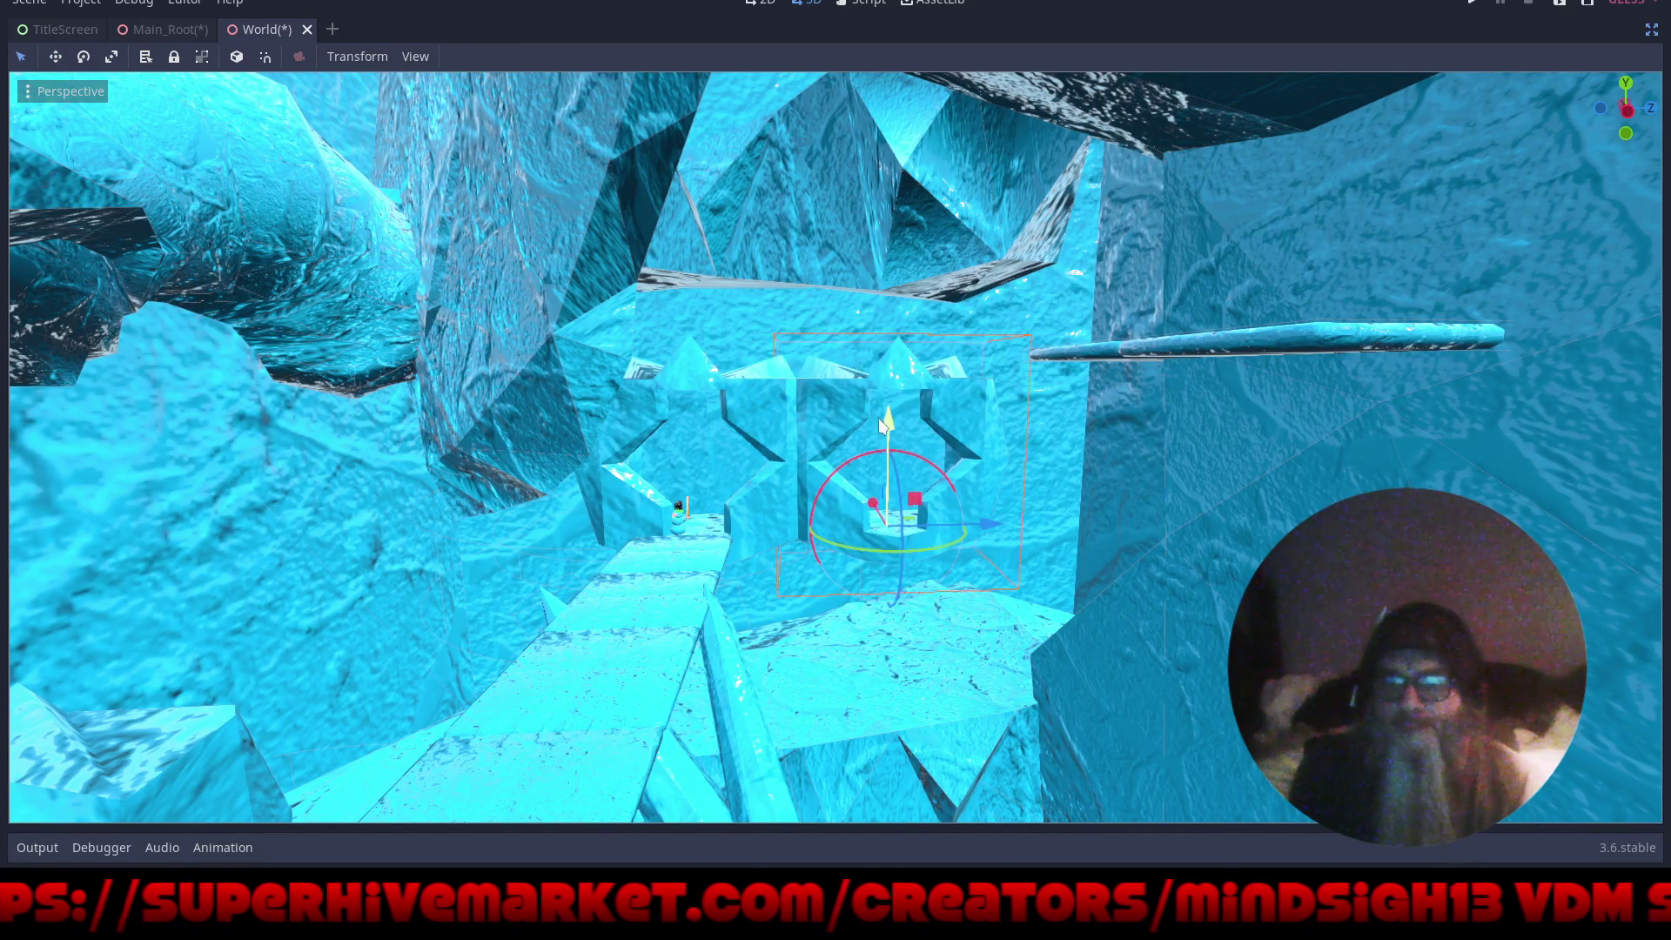
left_click_drag(888, 418, 904, 81)
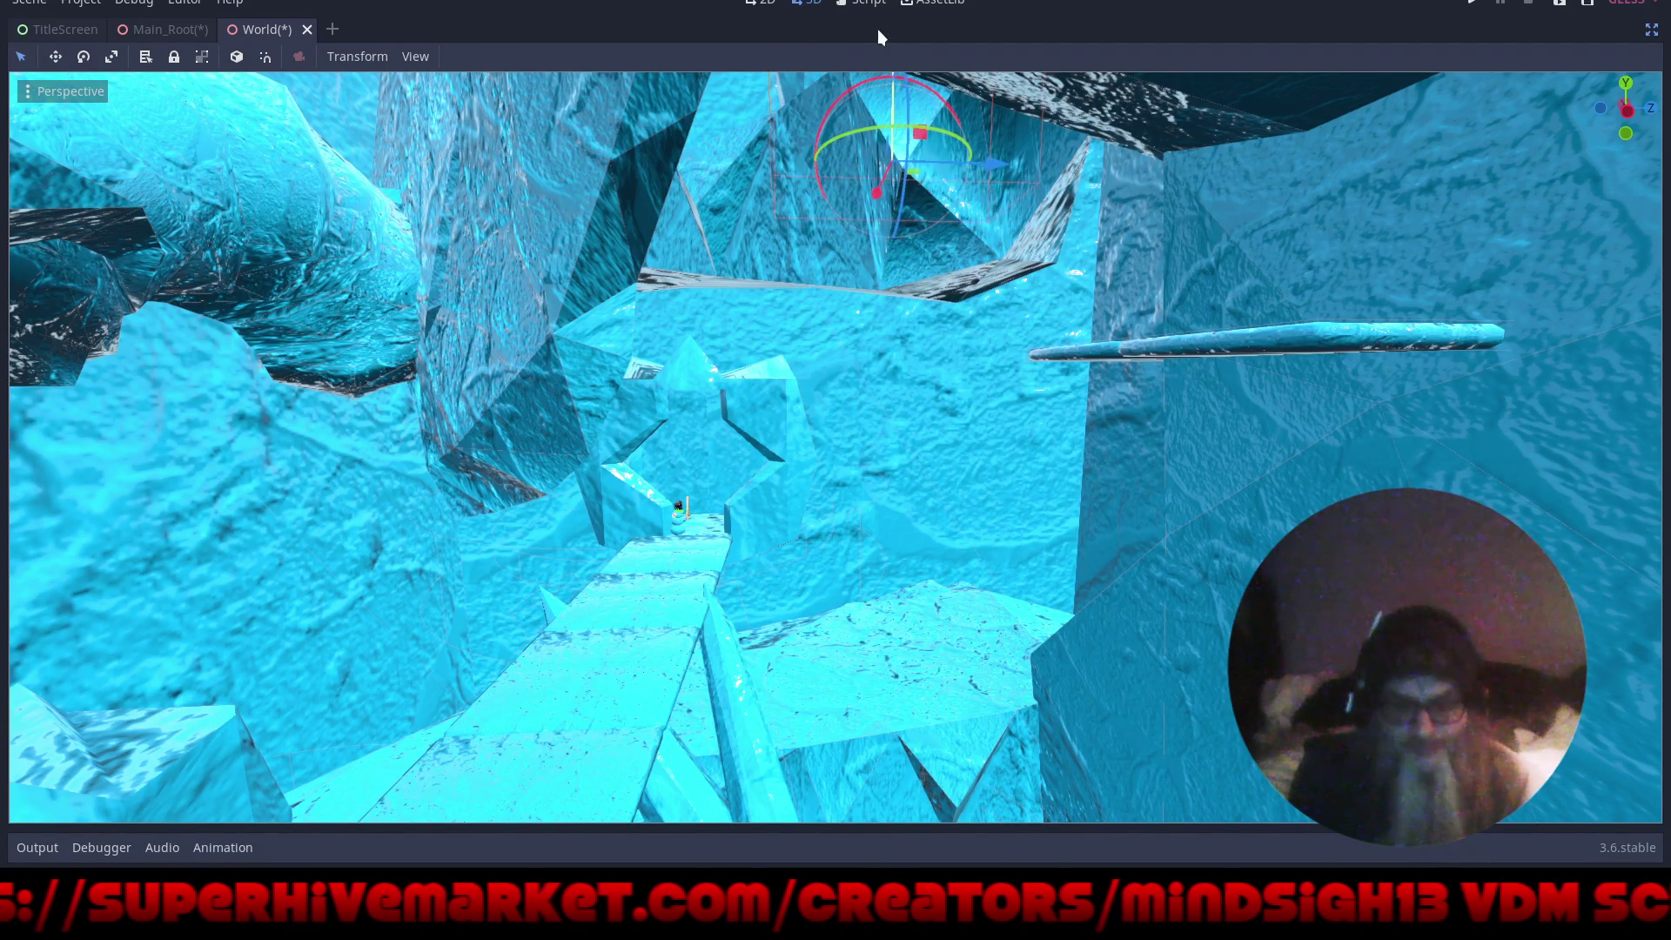
key("f")
scroll(918, 261, "down", 5)
scroll(914, 348, "up", 2)
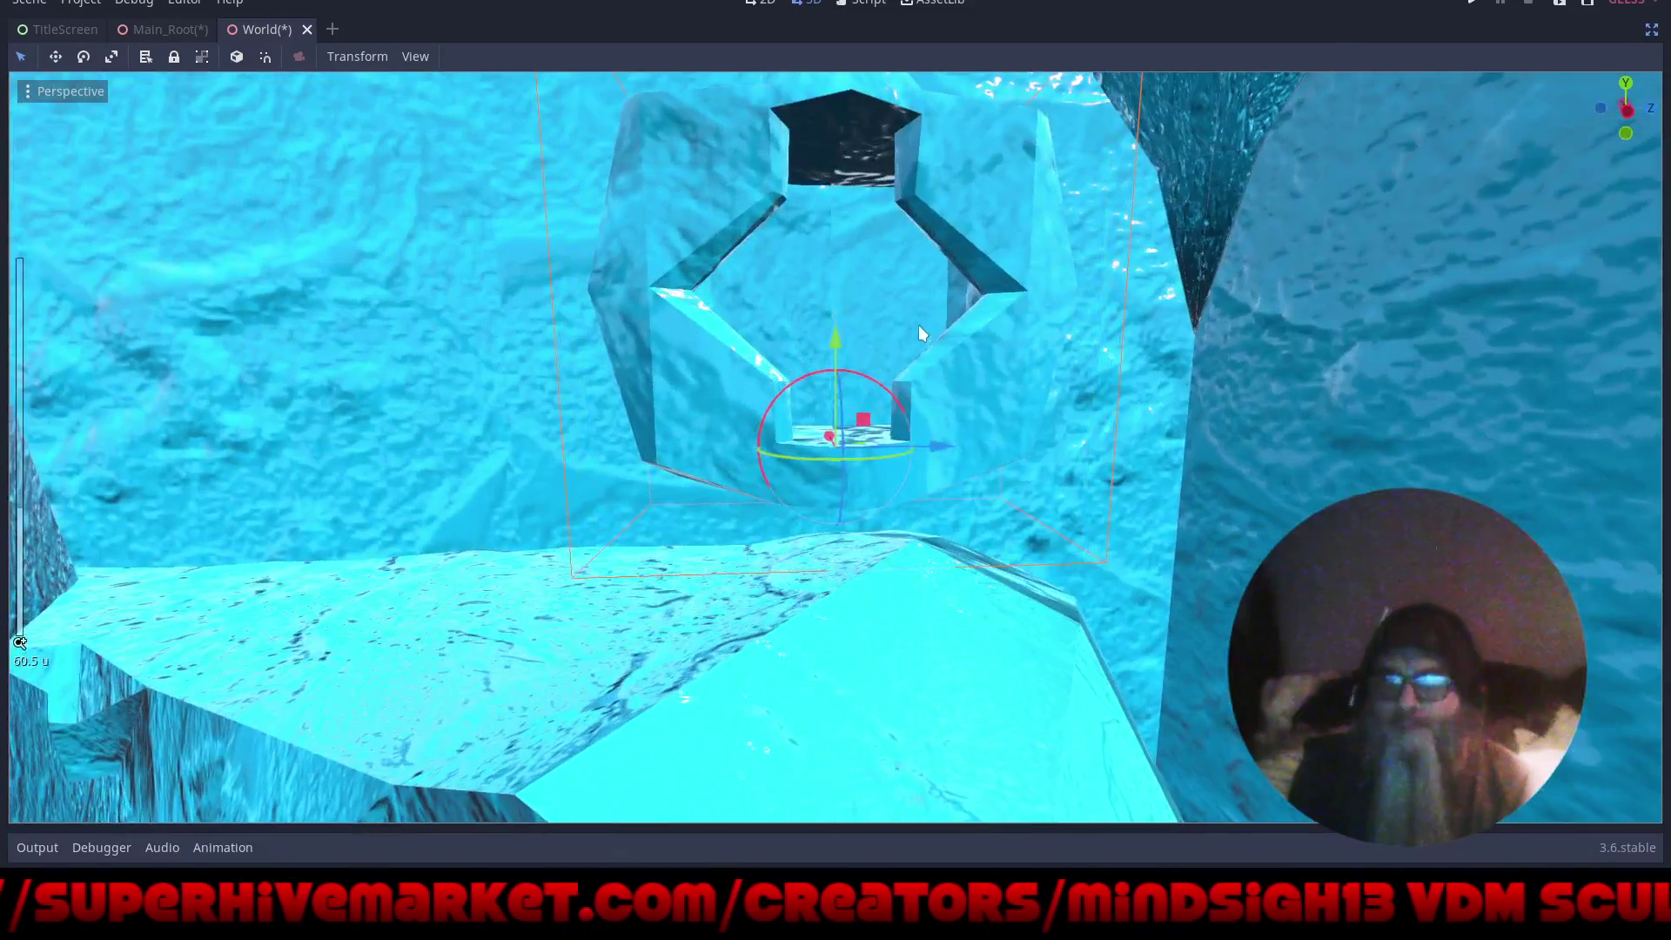
mouse_move(952, 329)
left_mouse_down()
mouse_move(871, 500)
mouse_move(849, 658)
mouse_move(878, 624)
mouse_move(757, 659)
mouse_move(776, 290)
mouse_move(796, 259)
left_mouse_up()
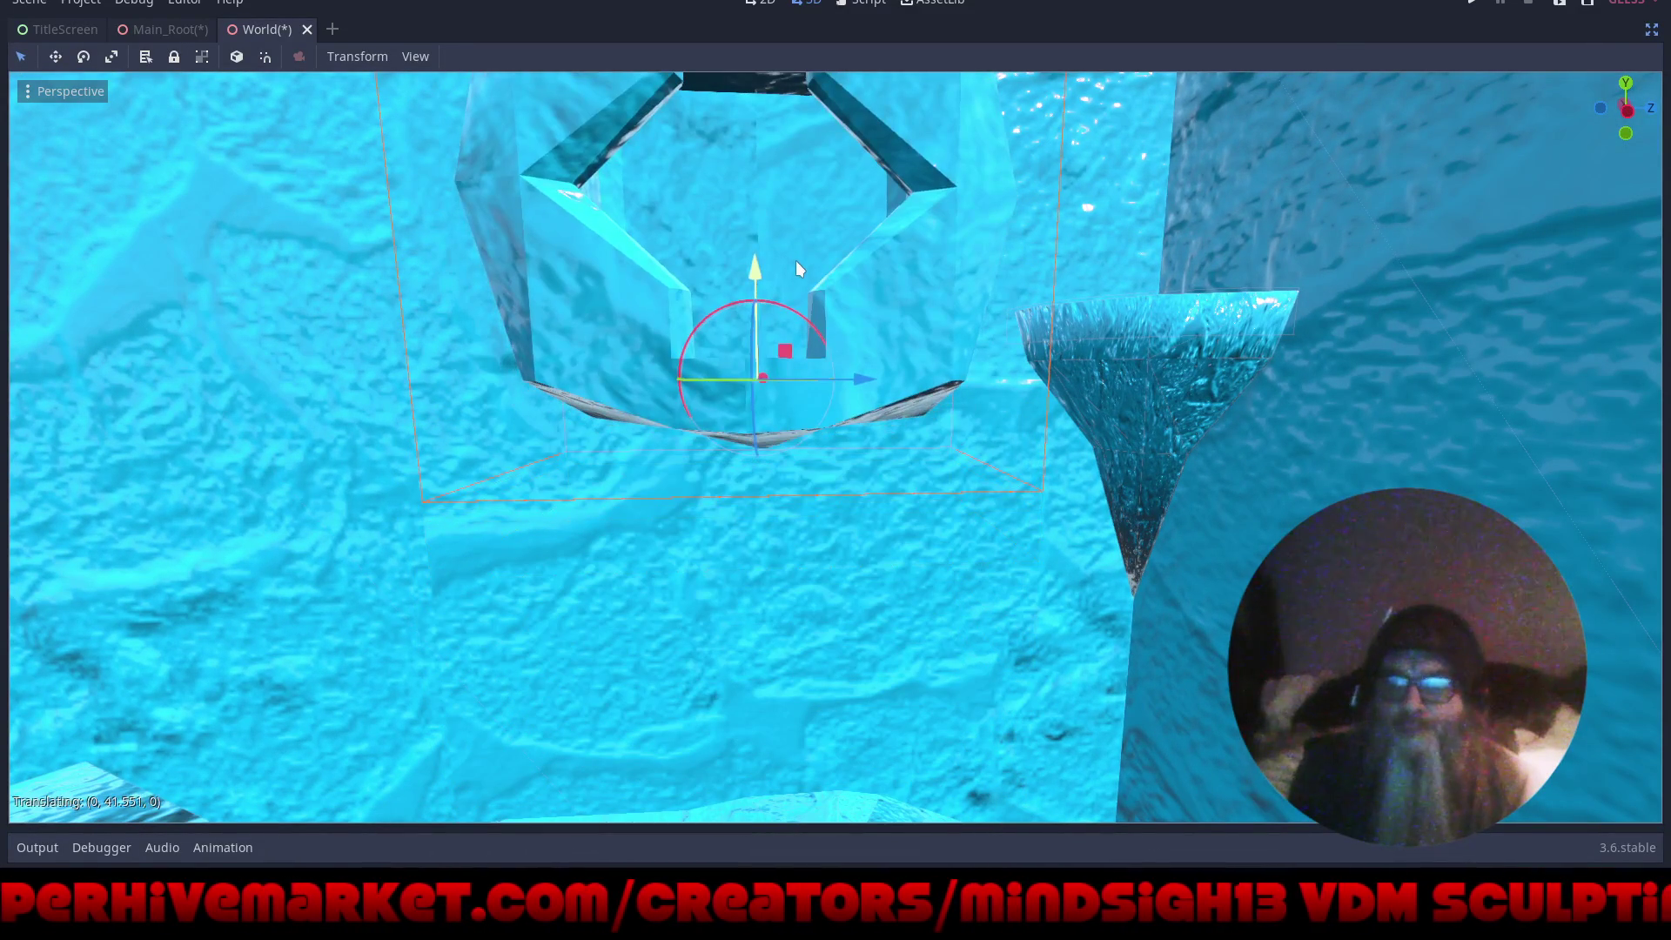
- Slide the star crystal back left toward the centre of the back wall
mouse_move(756, 420)
left_mouse_down()
mouse_move(832, 707)
mouse_move(870, 683)
mouse_move(858, 573)
mouse_move(868, 755)
mouse_move(851, 814)
left_mouse_up()
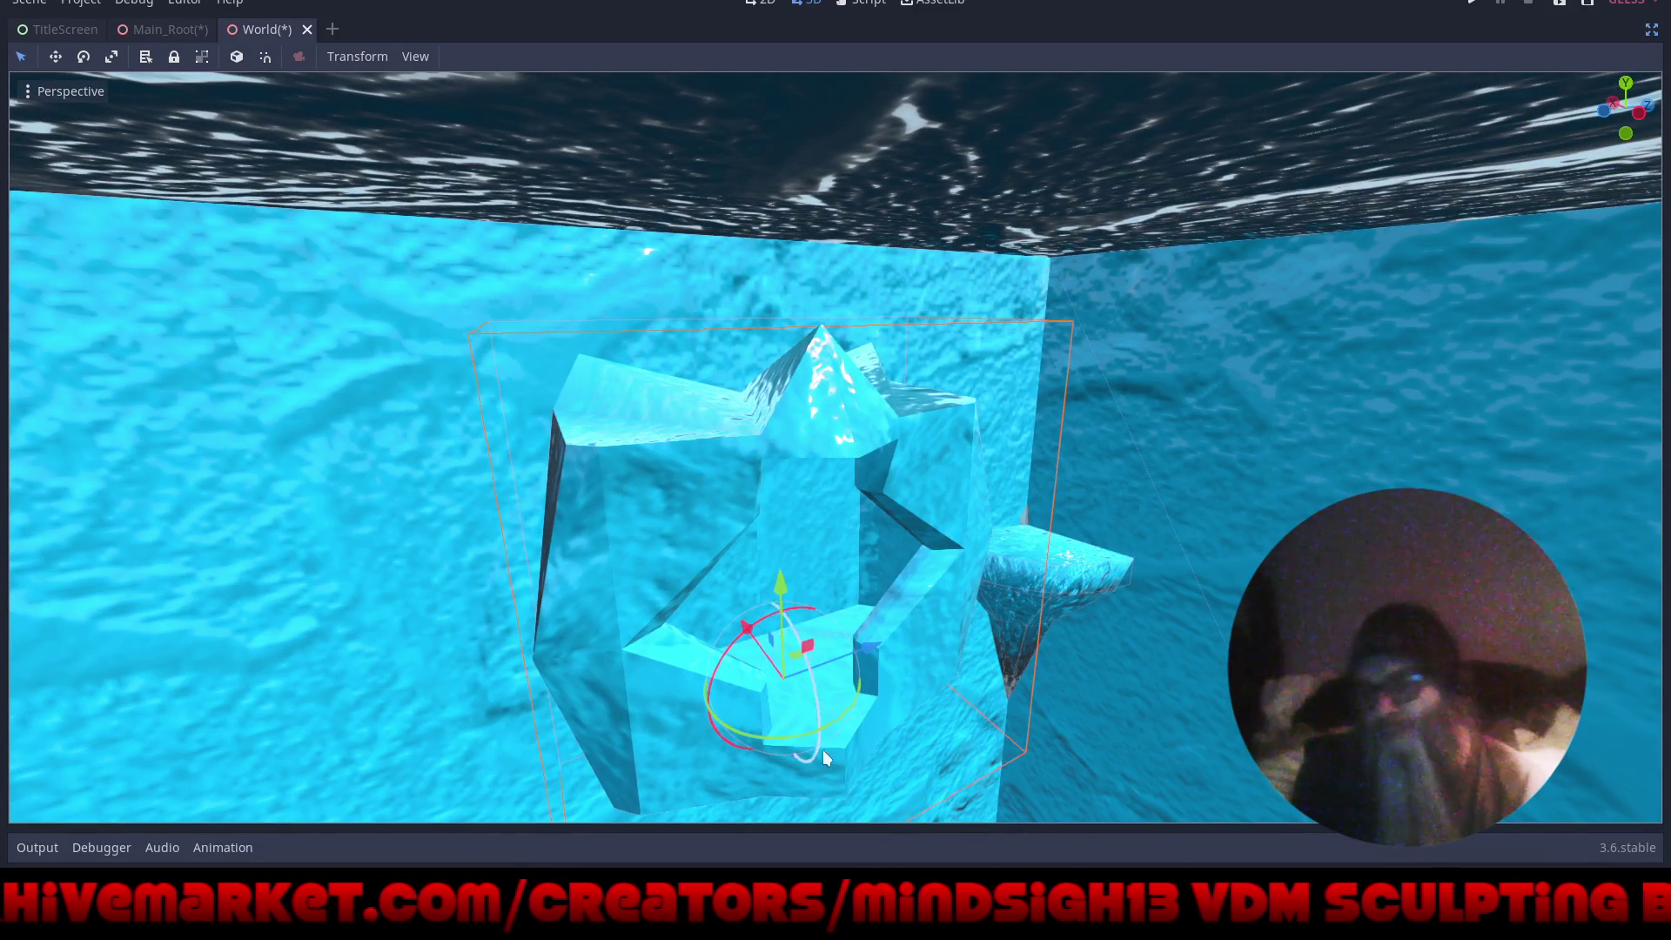
mouse_move(985, 562)
left_mouse_down()
mouse_move(911, 639)
mouse_move(860, 607)
left_mouse_up()
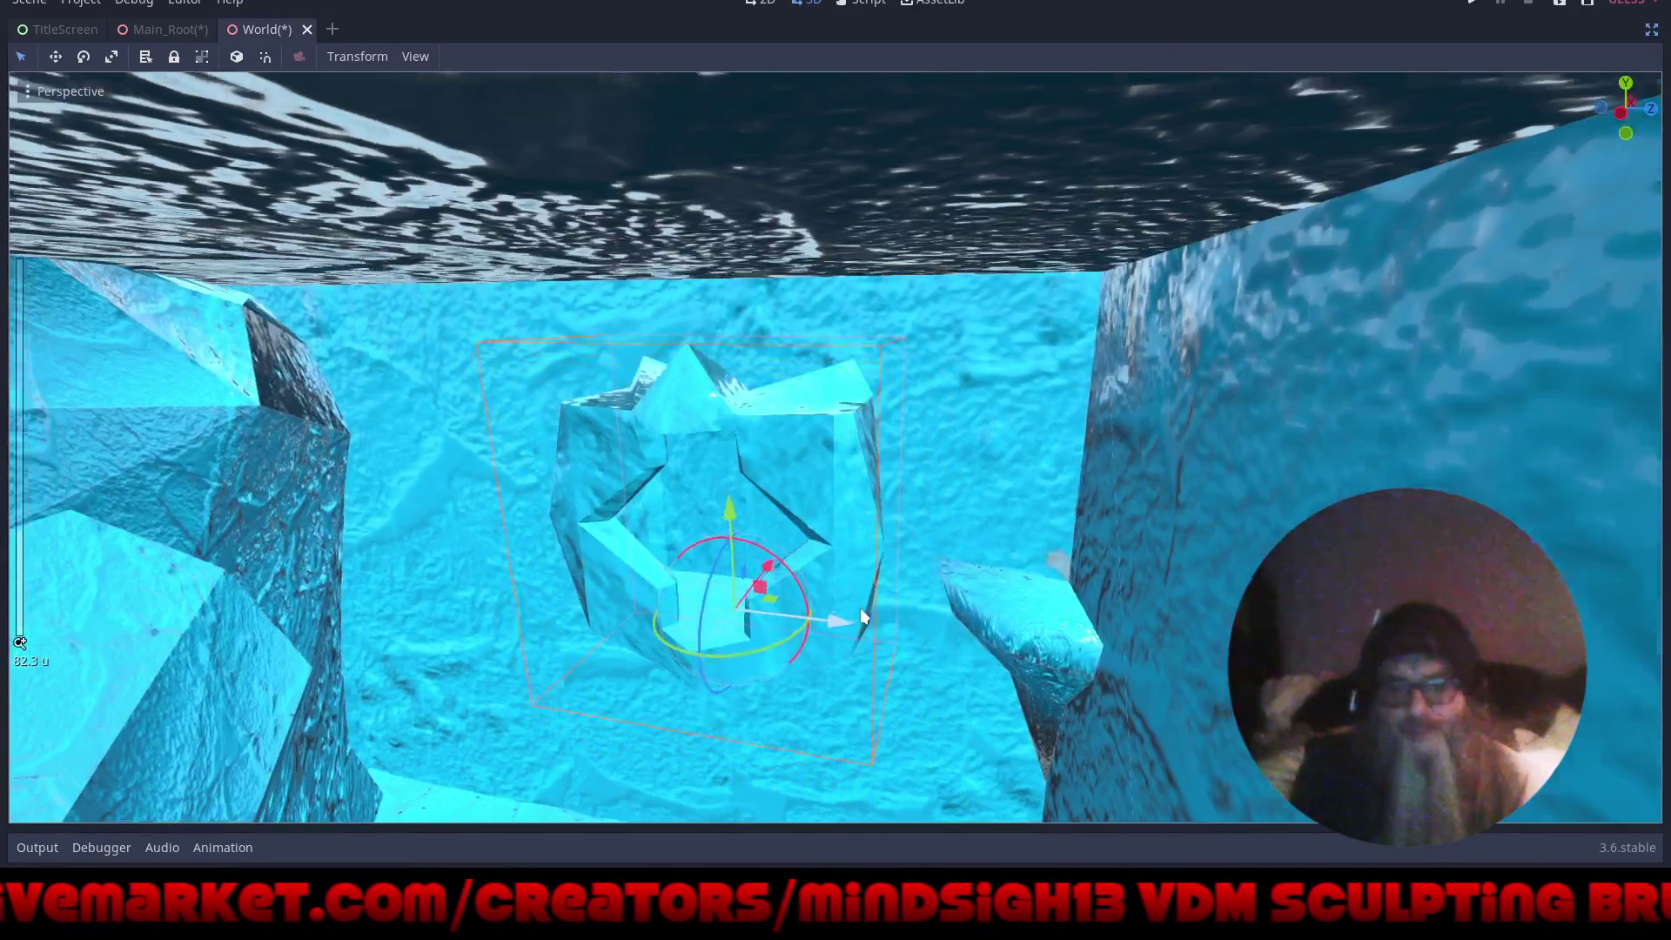
mouse_move(599, 665)
left_mouse_down()
mouse_move(729, 531)
mouse_move(803, 547)
mouse_move(676, 572)
mouse_move(739, 566)
left_mouse_up()
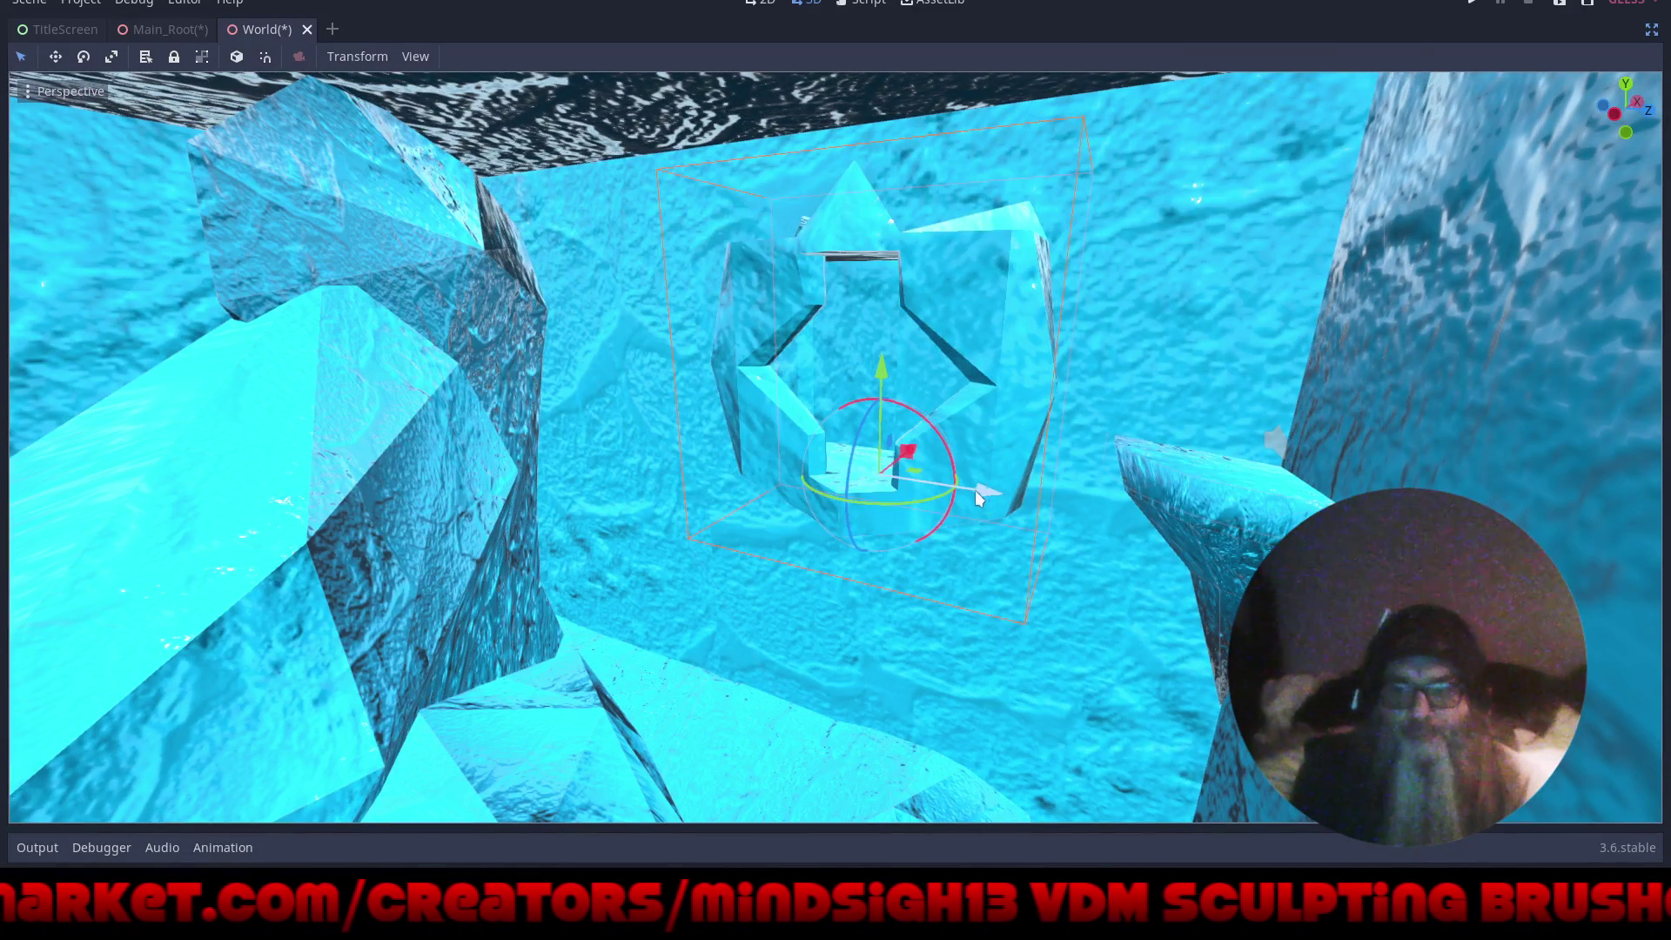
mouse_move(977, 489)
left_mouse_down()
mouse_move(676, 501)
mouse_move(1109, 503)
mouse_move(1068, 509)
left_mouse_up()
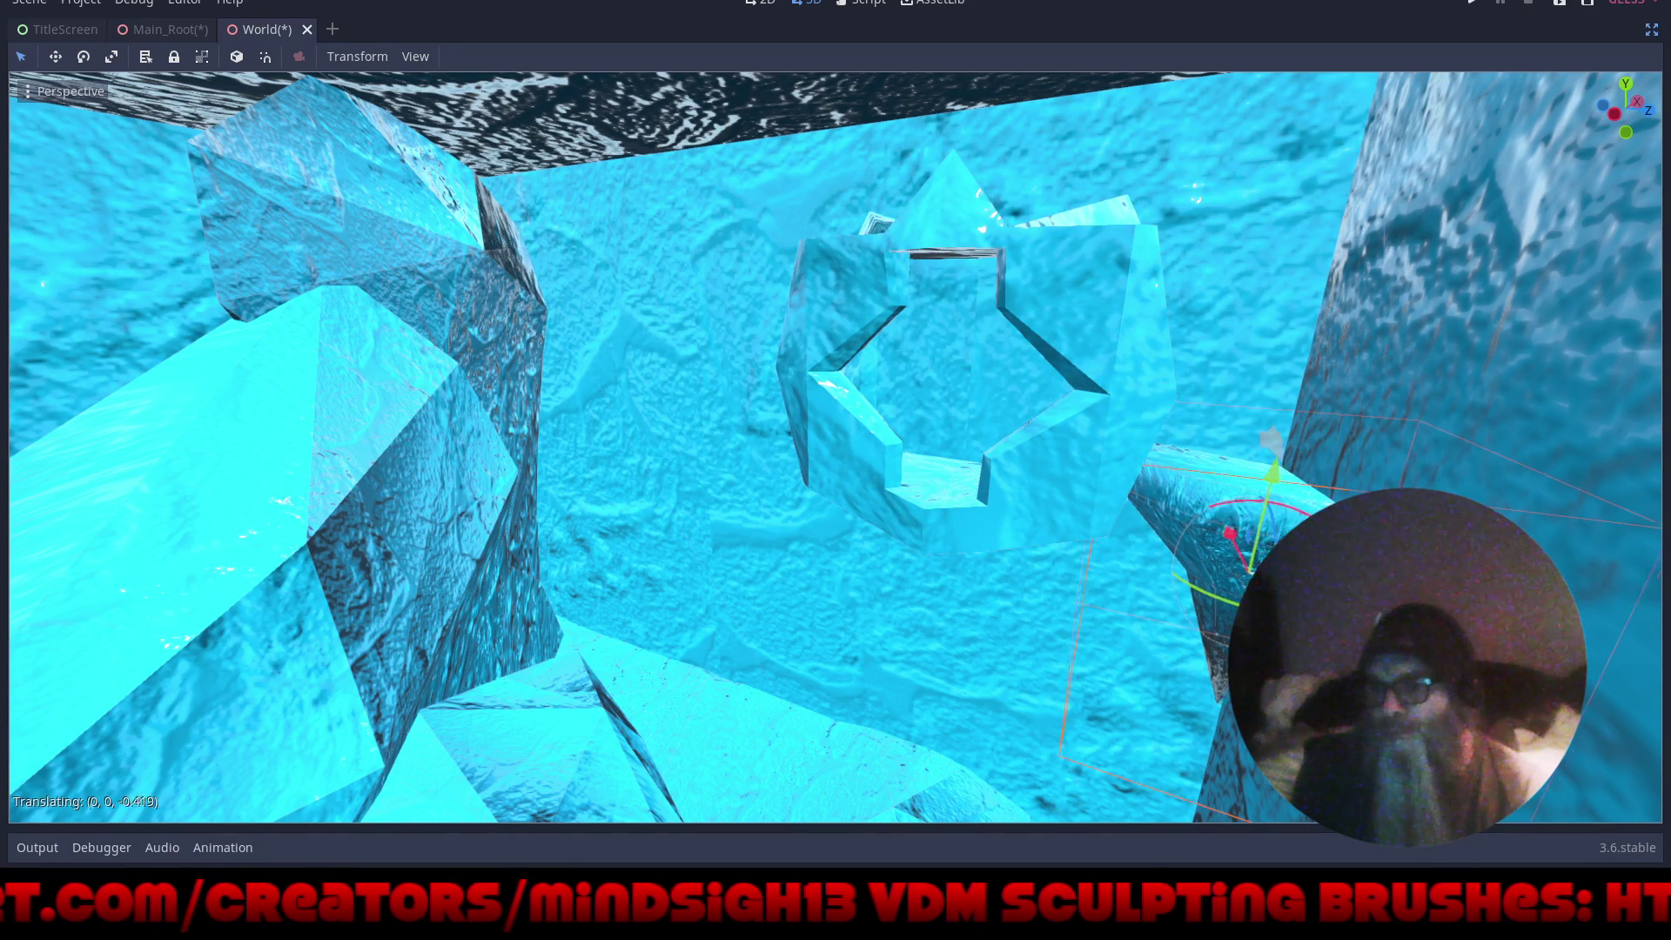
mouse_move(1279, 522)
left_mouse_down()
mouse_move(869, 519)
mouse_move(714, 498)
mouse_move(614, 524)
left_mouse_up()
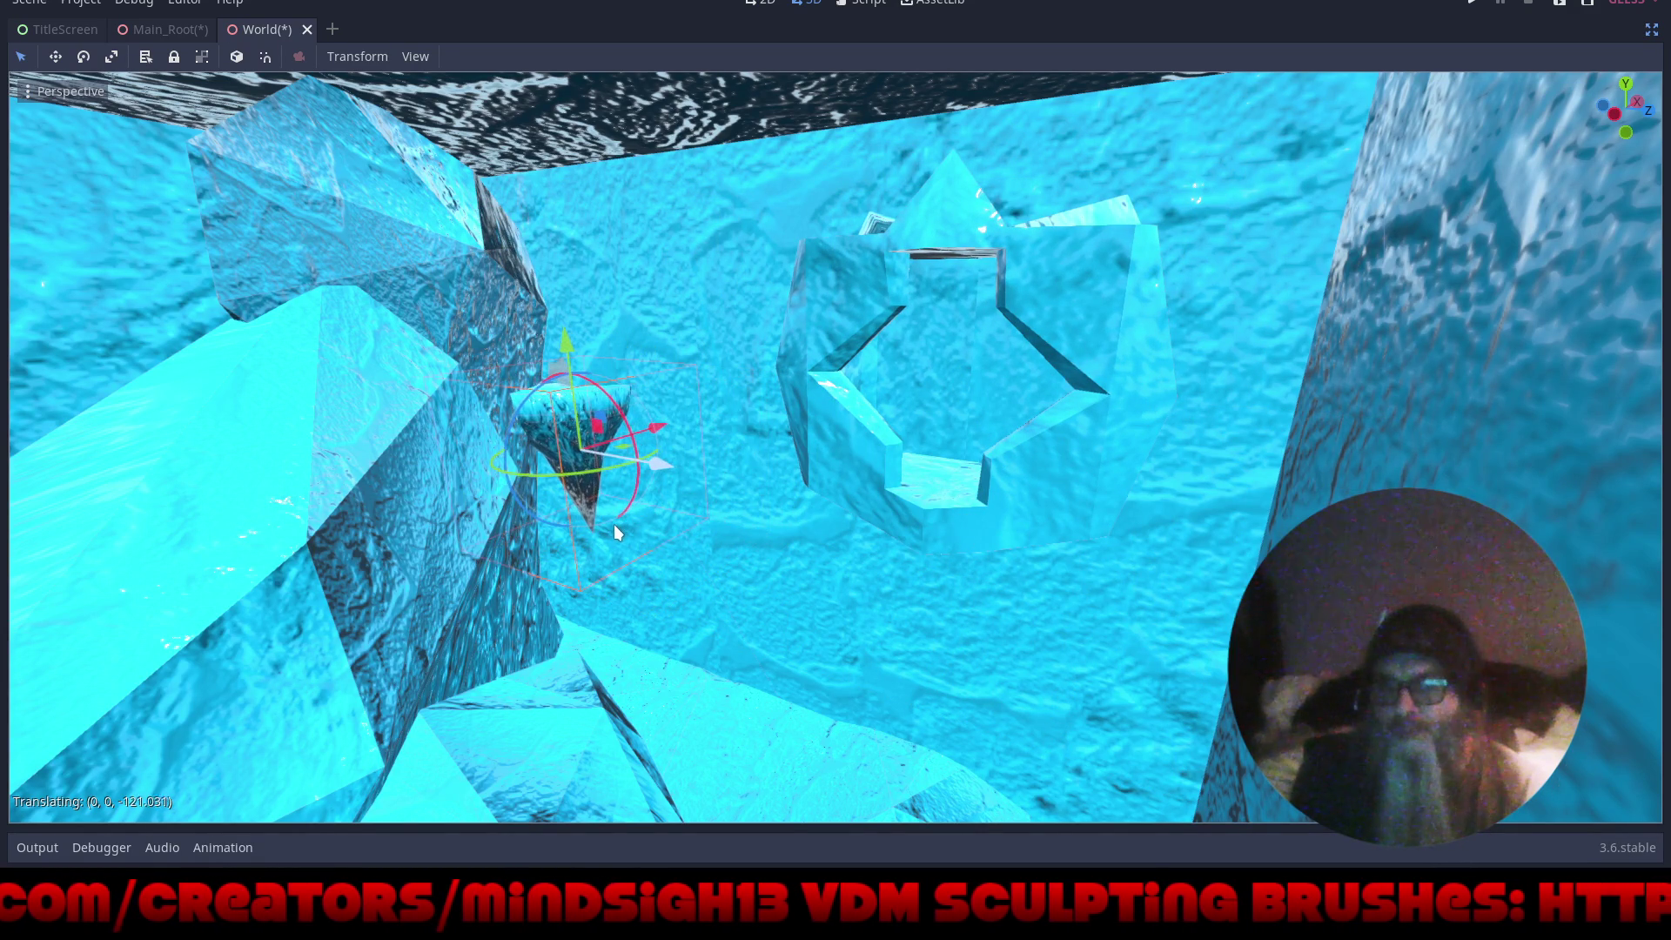
- Select the hollow crystal, shift it right and rotate it by -45 degrees
left_click(1095, 289)
left_click_drag(1064, 504, 1241, 477)
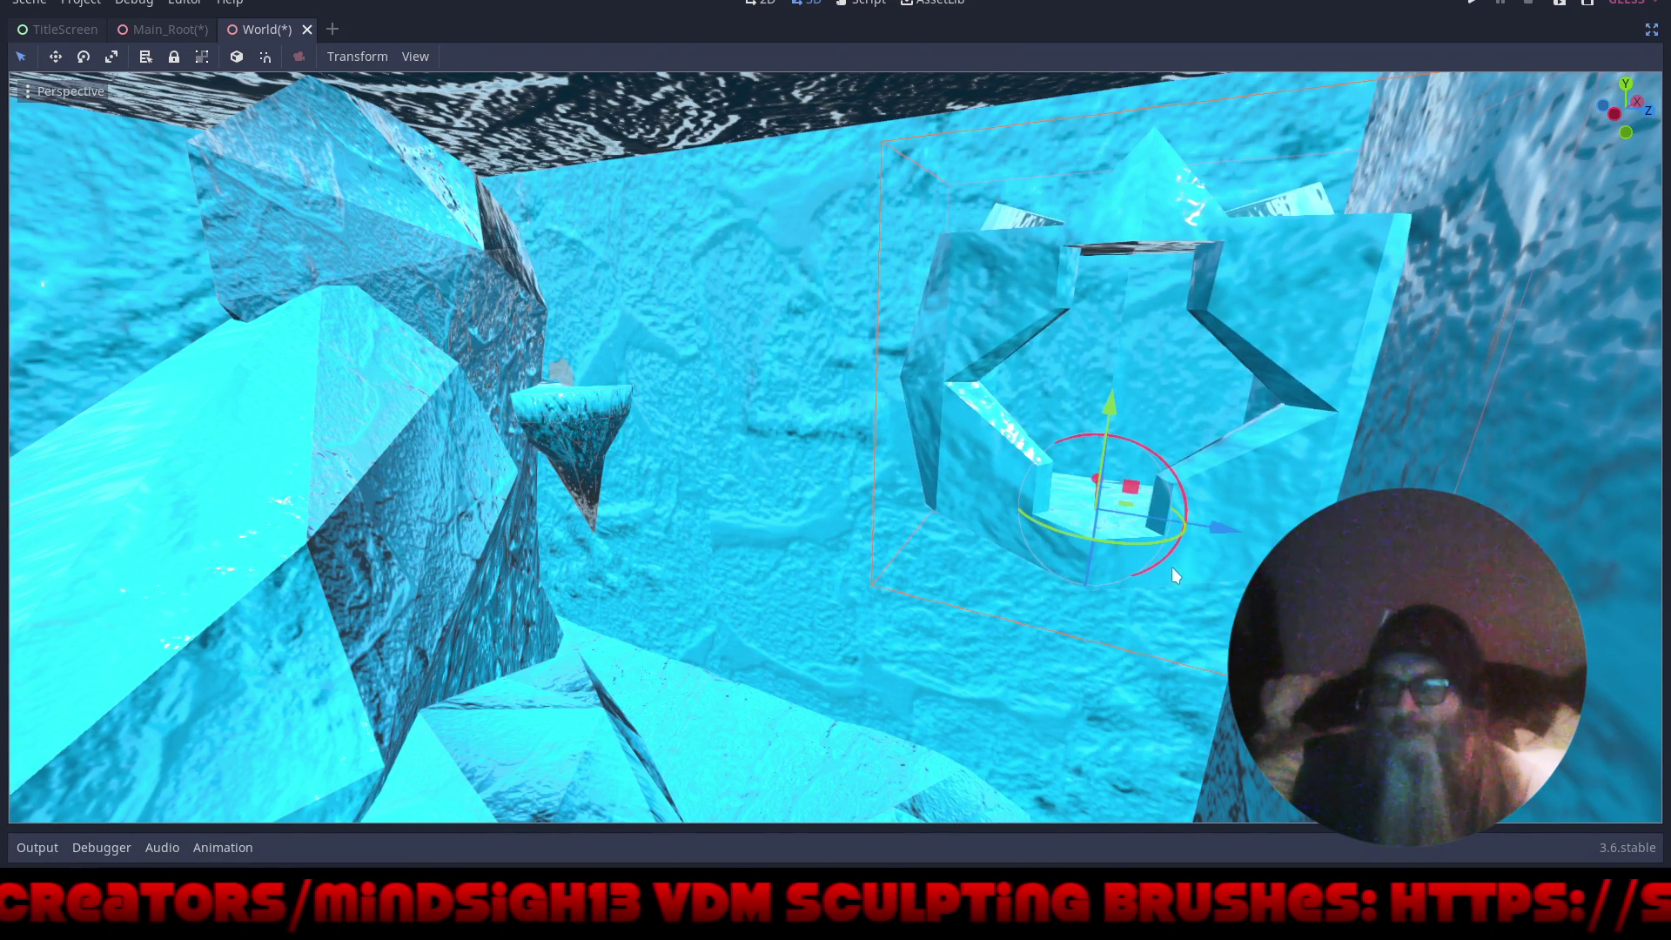
mouse_move(1172, 567)
left_mouse_down()
mouse_move(1188, 634)
mouse_move(1111, 597)
mouse_move(1036, 619)
mouse_move(978, 609)
left_mouse_up()
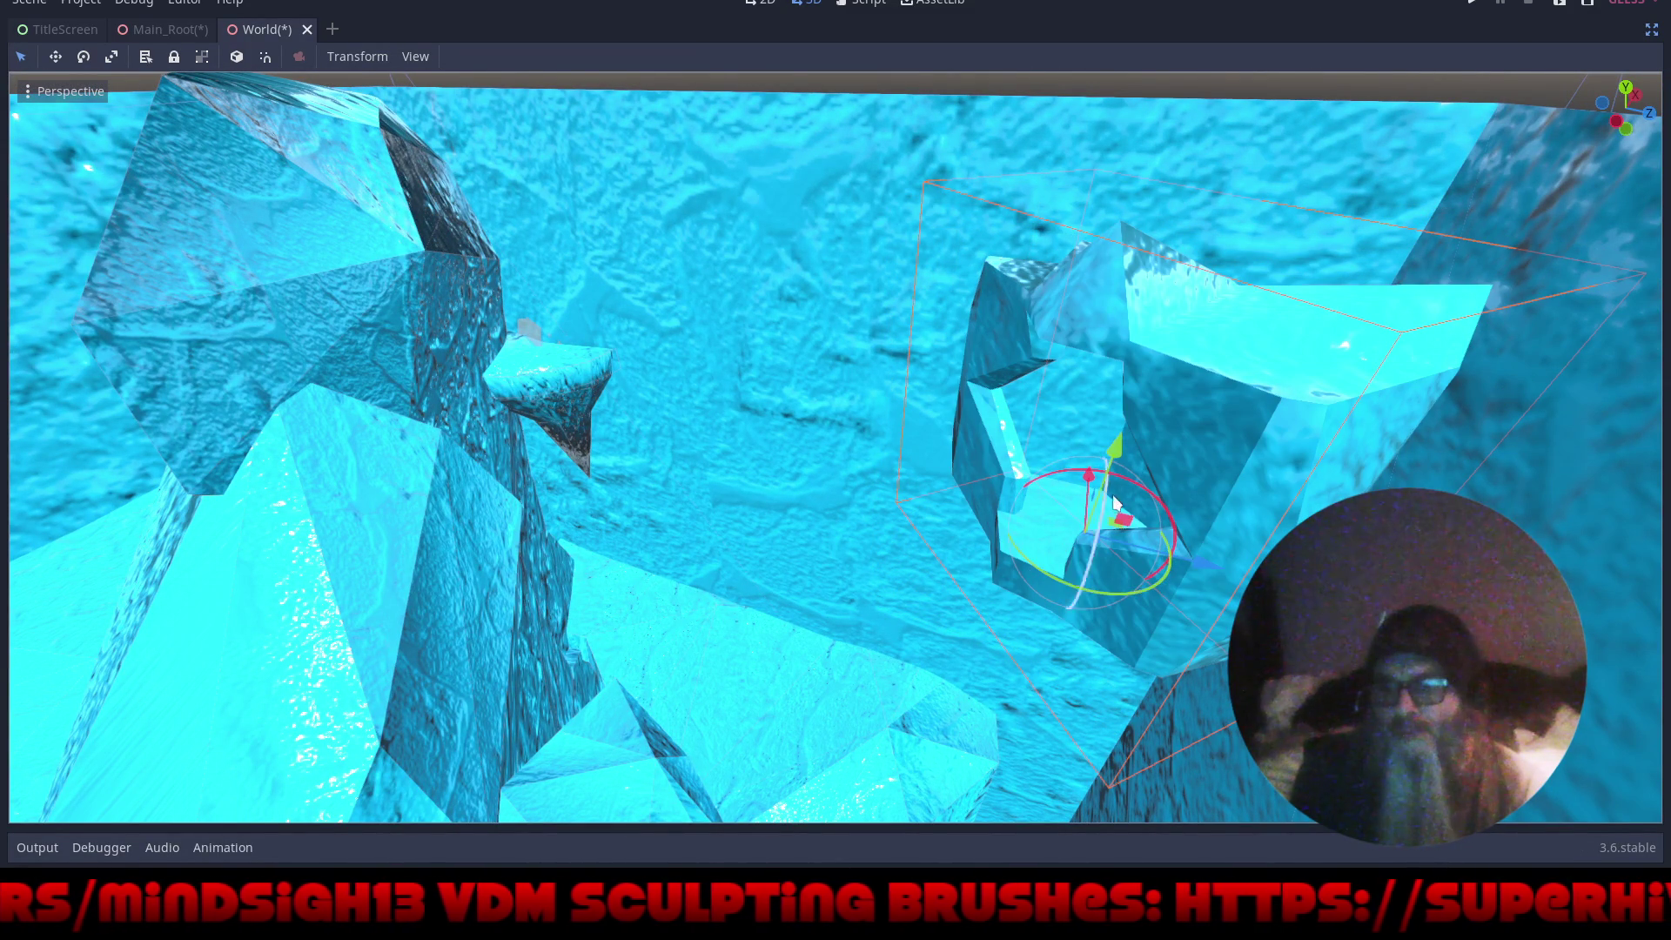
- In Move mode, translate the crystal by (0, 3.104, 5.2), up and back into the wall
left_click_drag(1183, 563, 1288, 579)
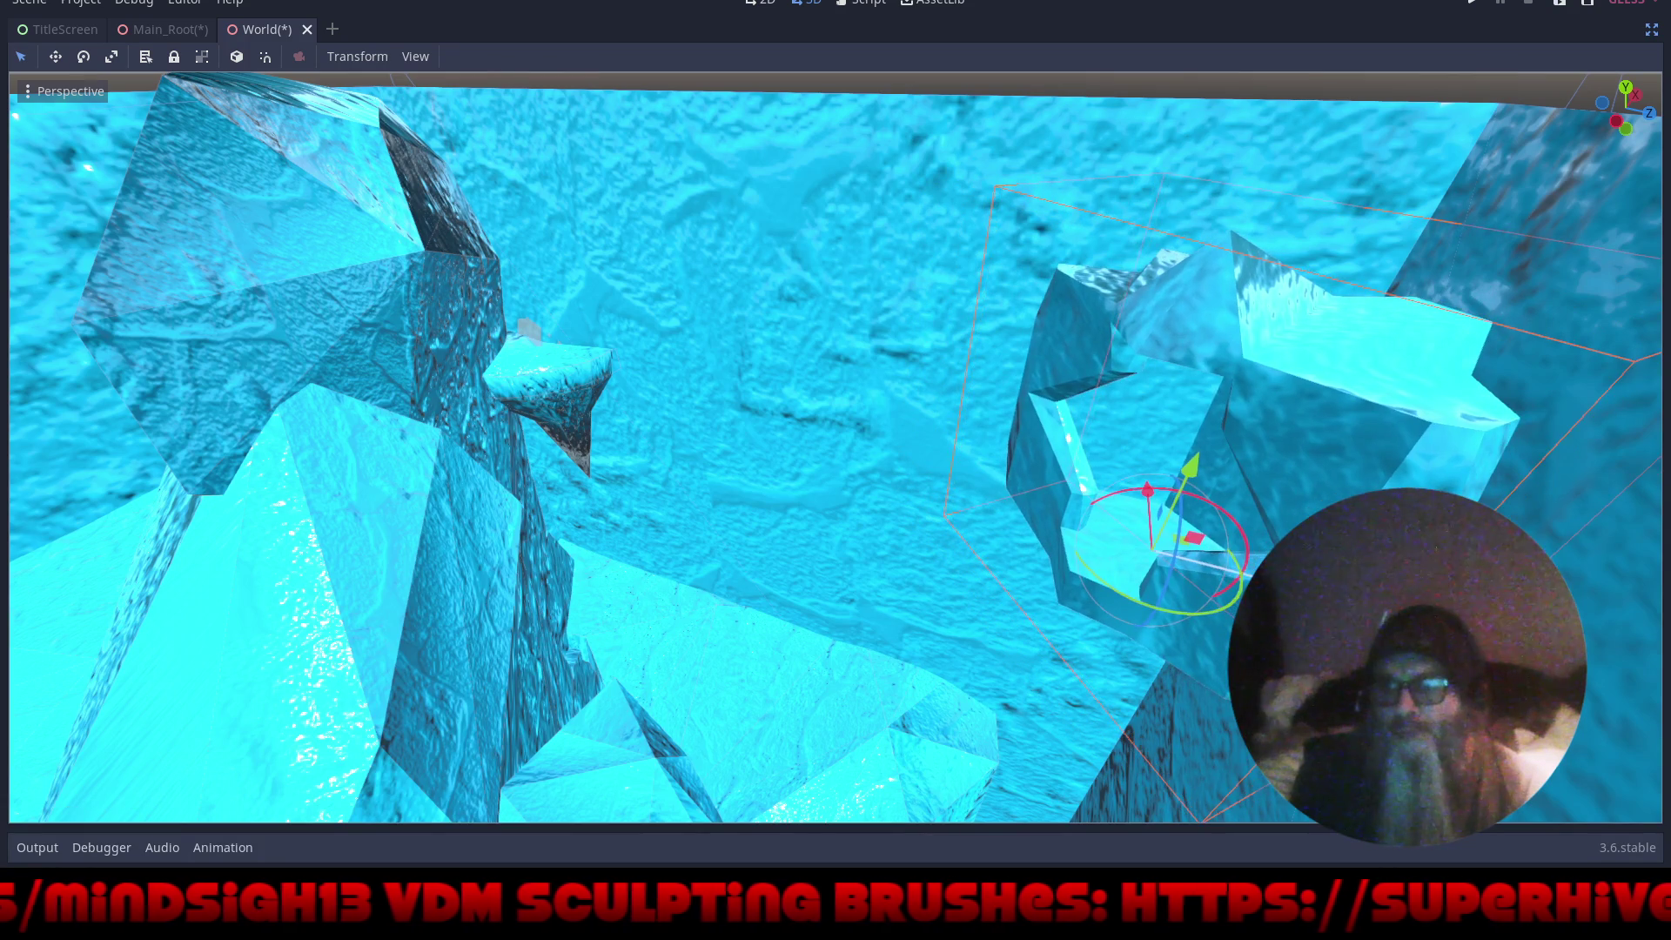
scroll(1289, 579, "up", 5)
scroll(1247, 449, "down", 5)
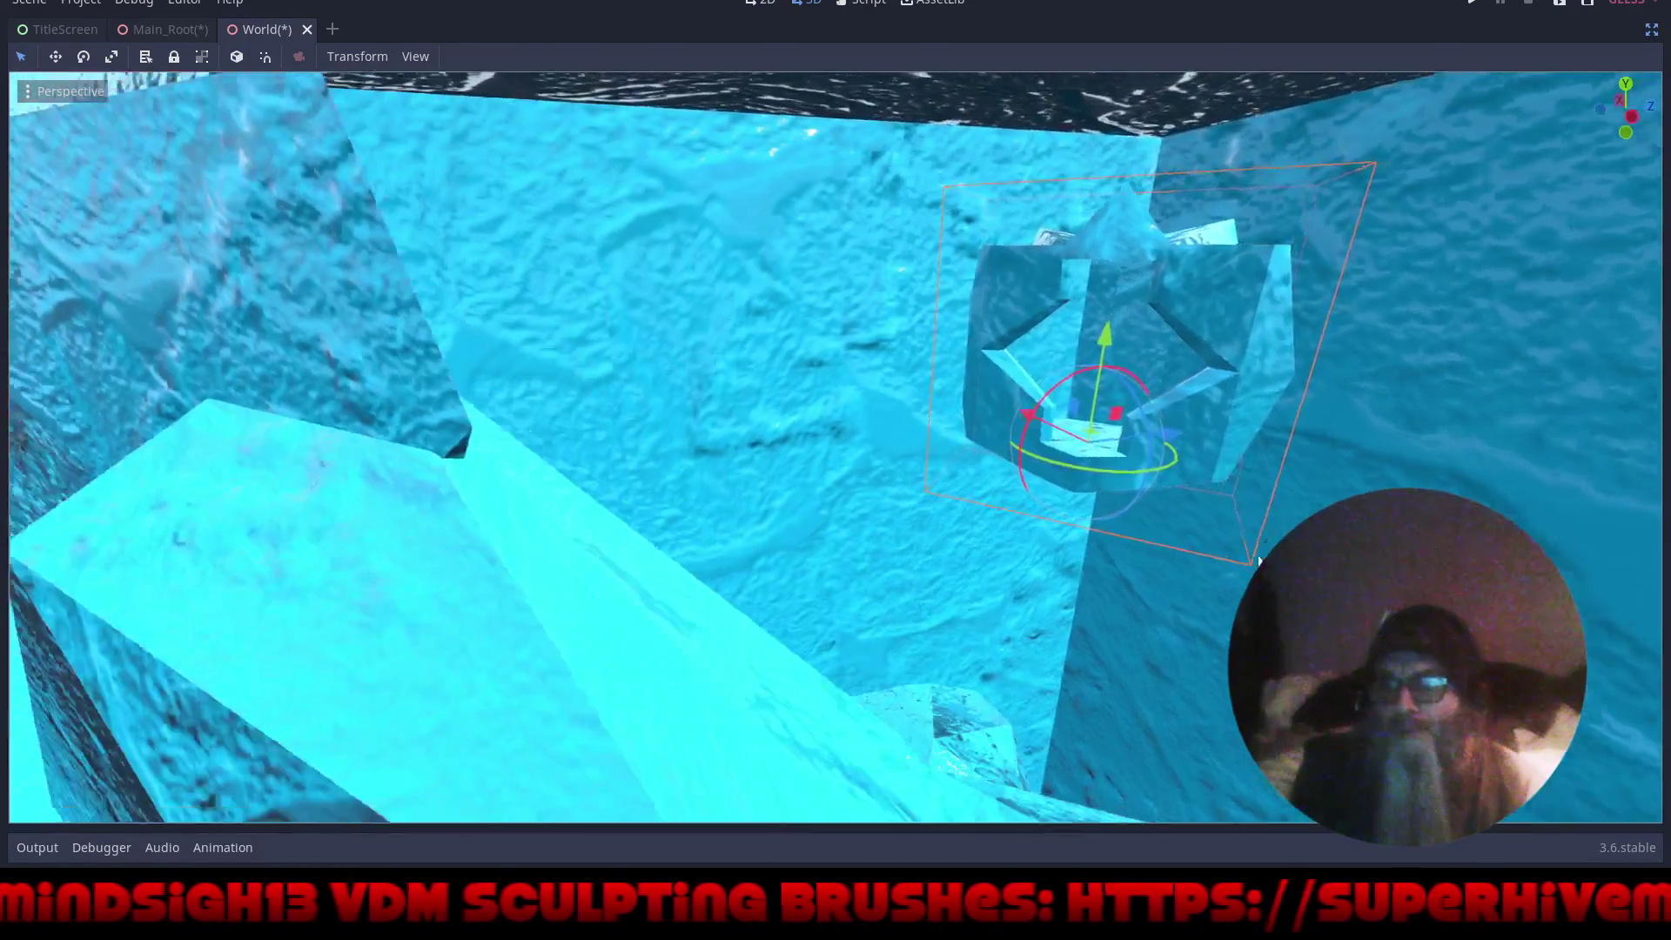
scroll(1257, 490, "up", 6)
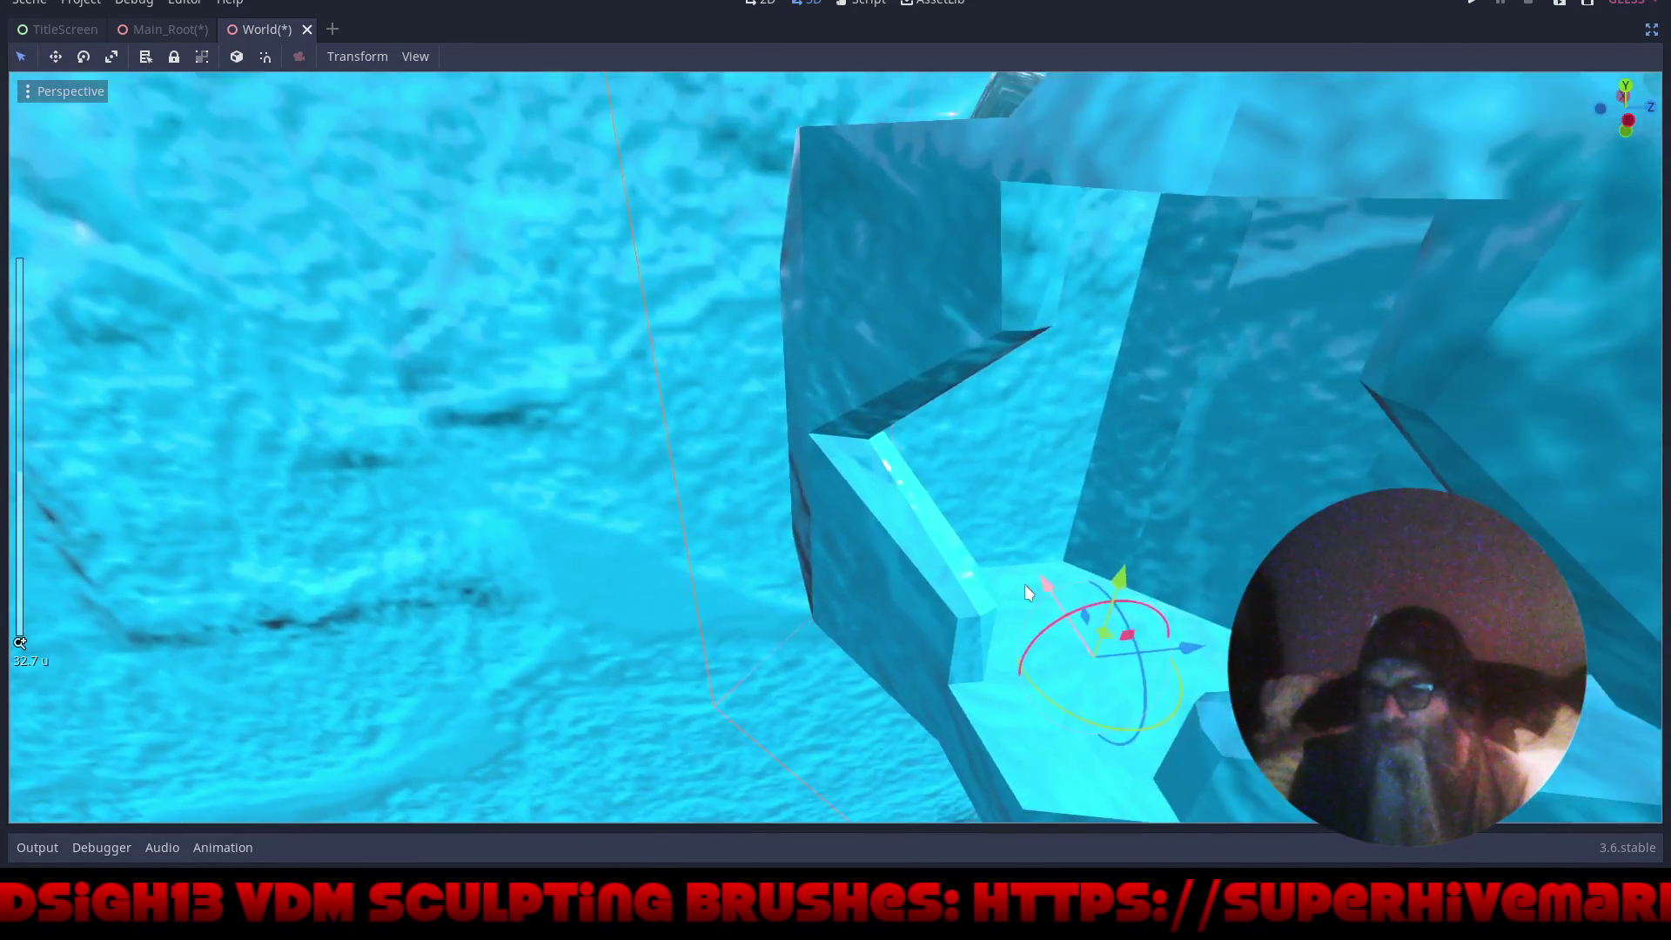
left_click_drag(1025, 583, 907, 505)
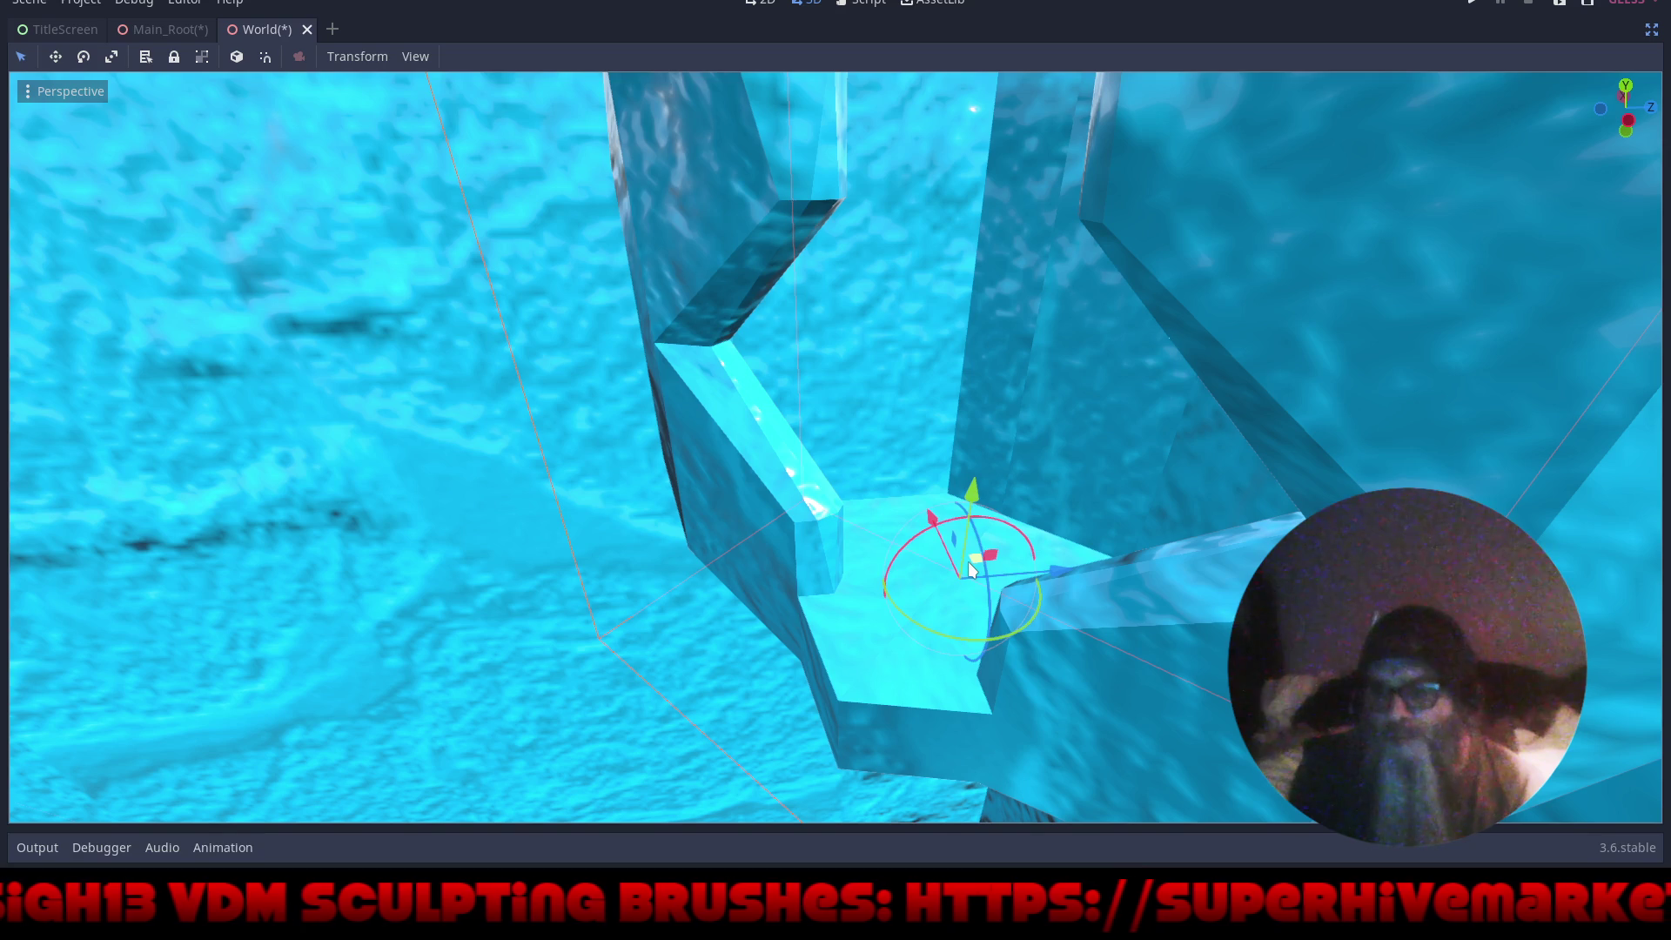
key("w")
mouse_move(969, 570)
left_mouse_down()
mouse_move(985, 520)
mouse_move(1095, 552)
mouse_move(1109, 578)
mouse_move(945, 567)
mouse_move(948, 510)
mouse_move(1048, 590)
mouse_move(1112, 676)
mouse_move(1104, 723)
left_mouse_up()
- Switch to Top view and set the viewport to Display Overdraw
scroll(988, 558, "down", 5)
key("KP_7")
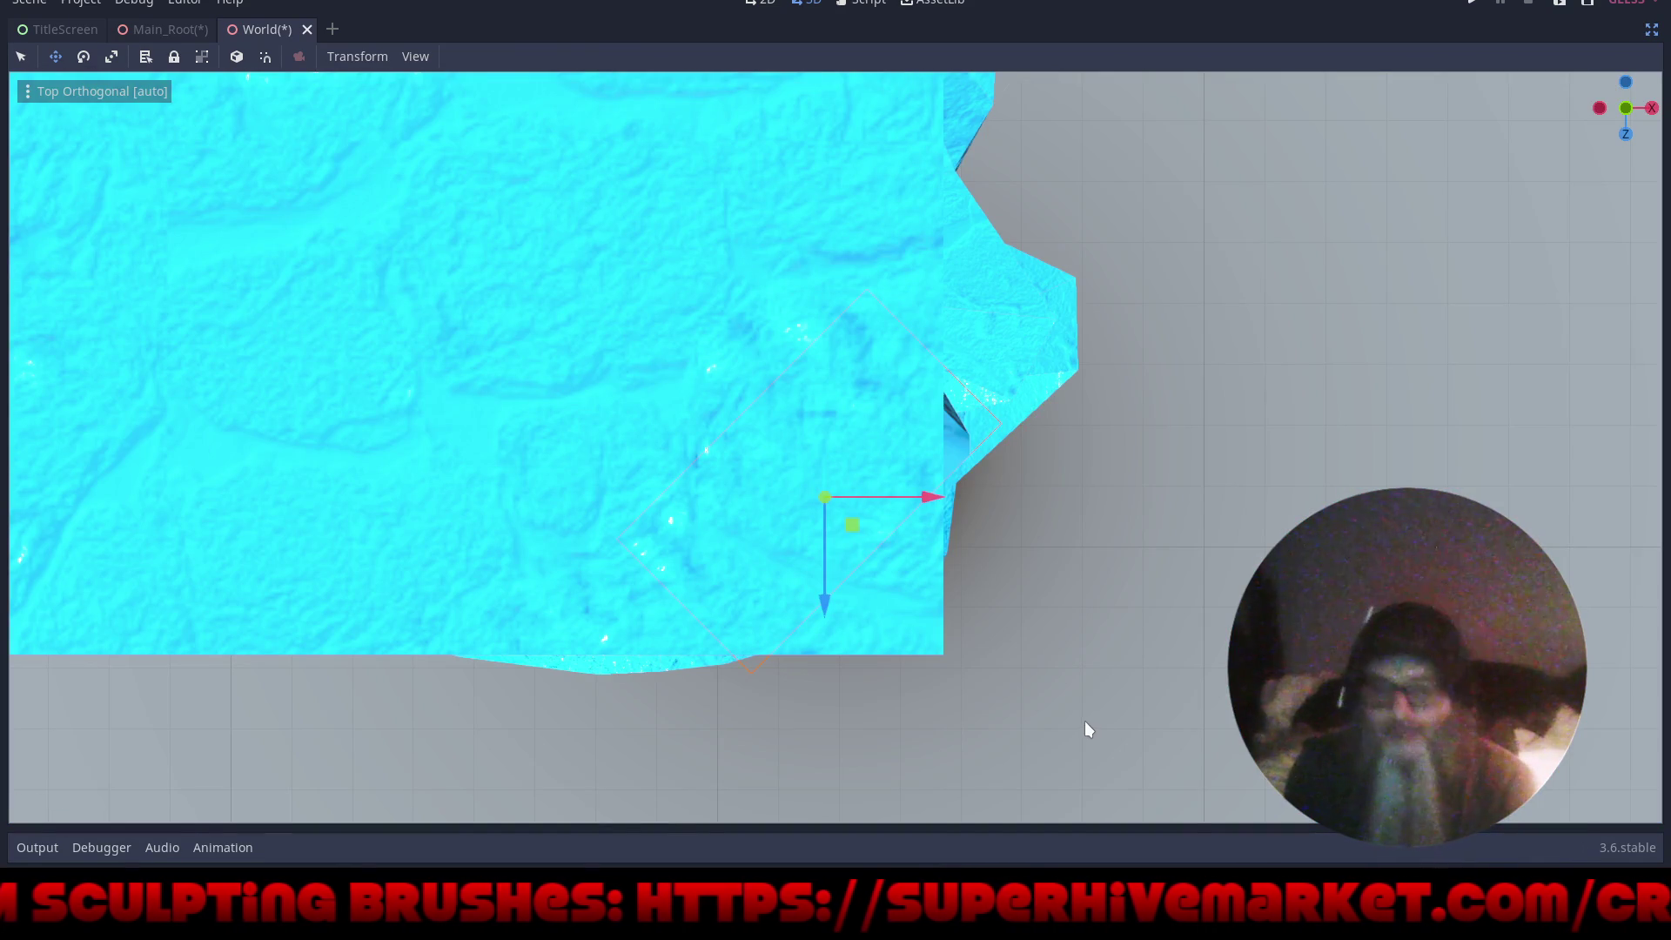
left_click(103, 98)
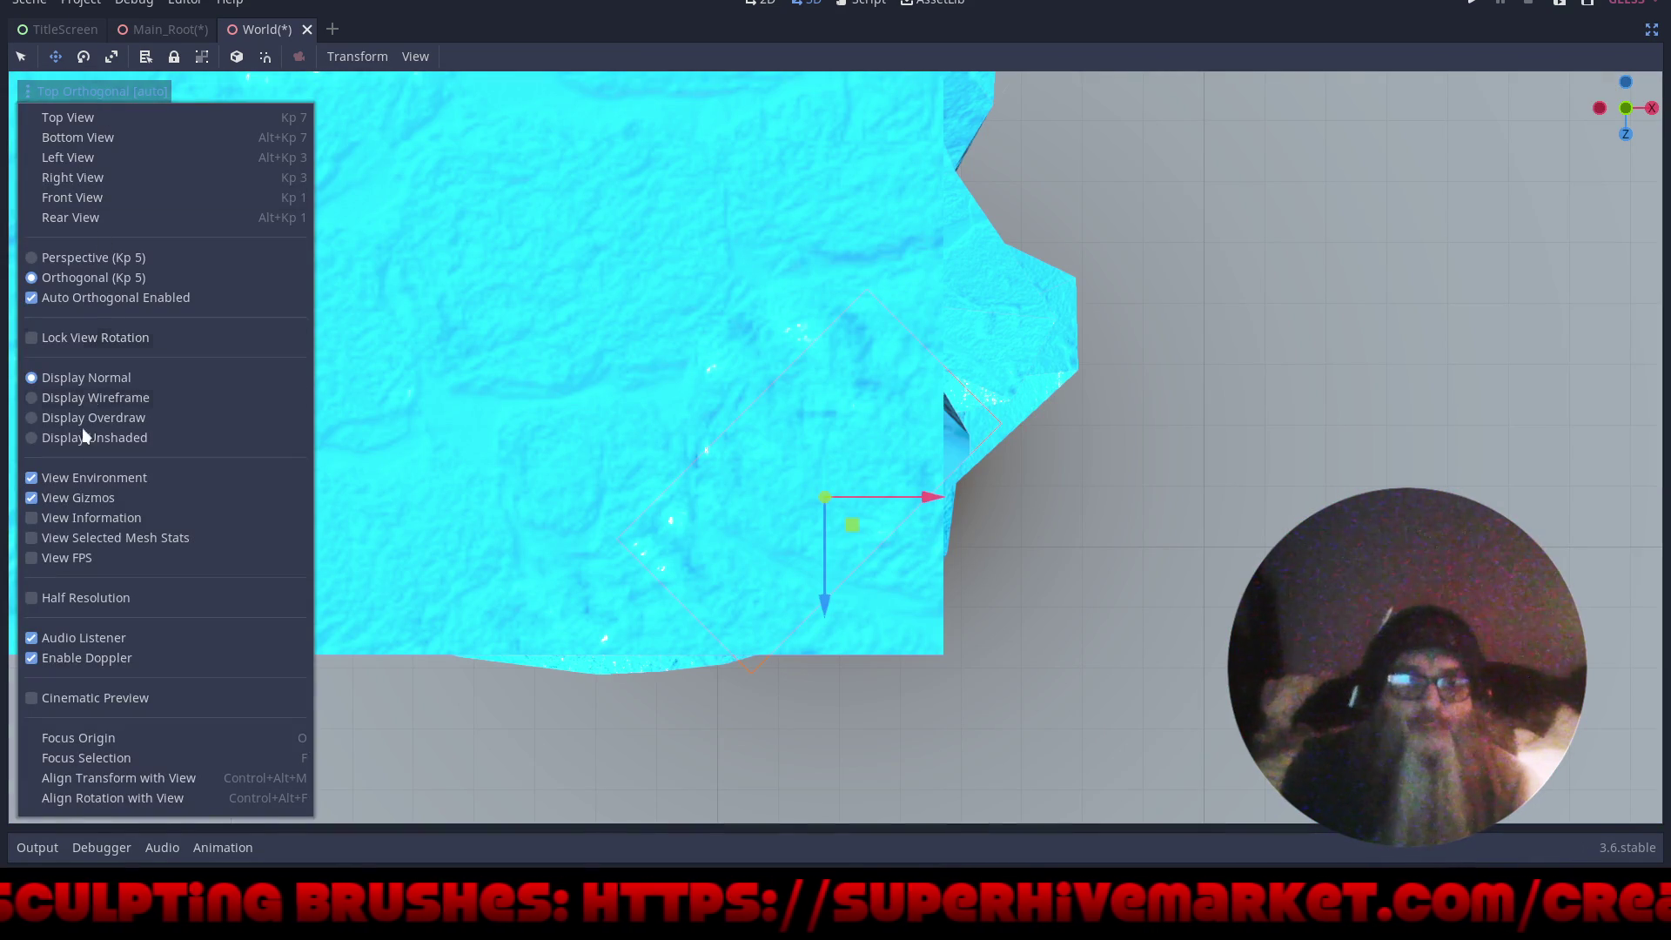
left_click(33, 418)
key("Escape")
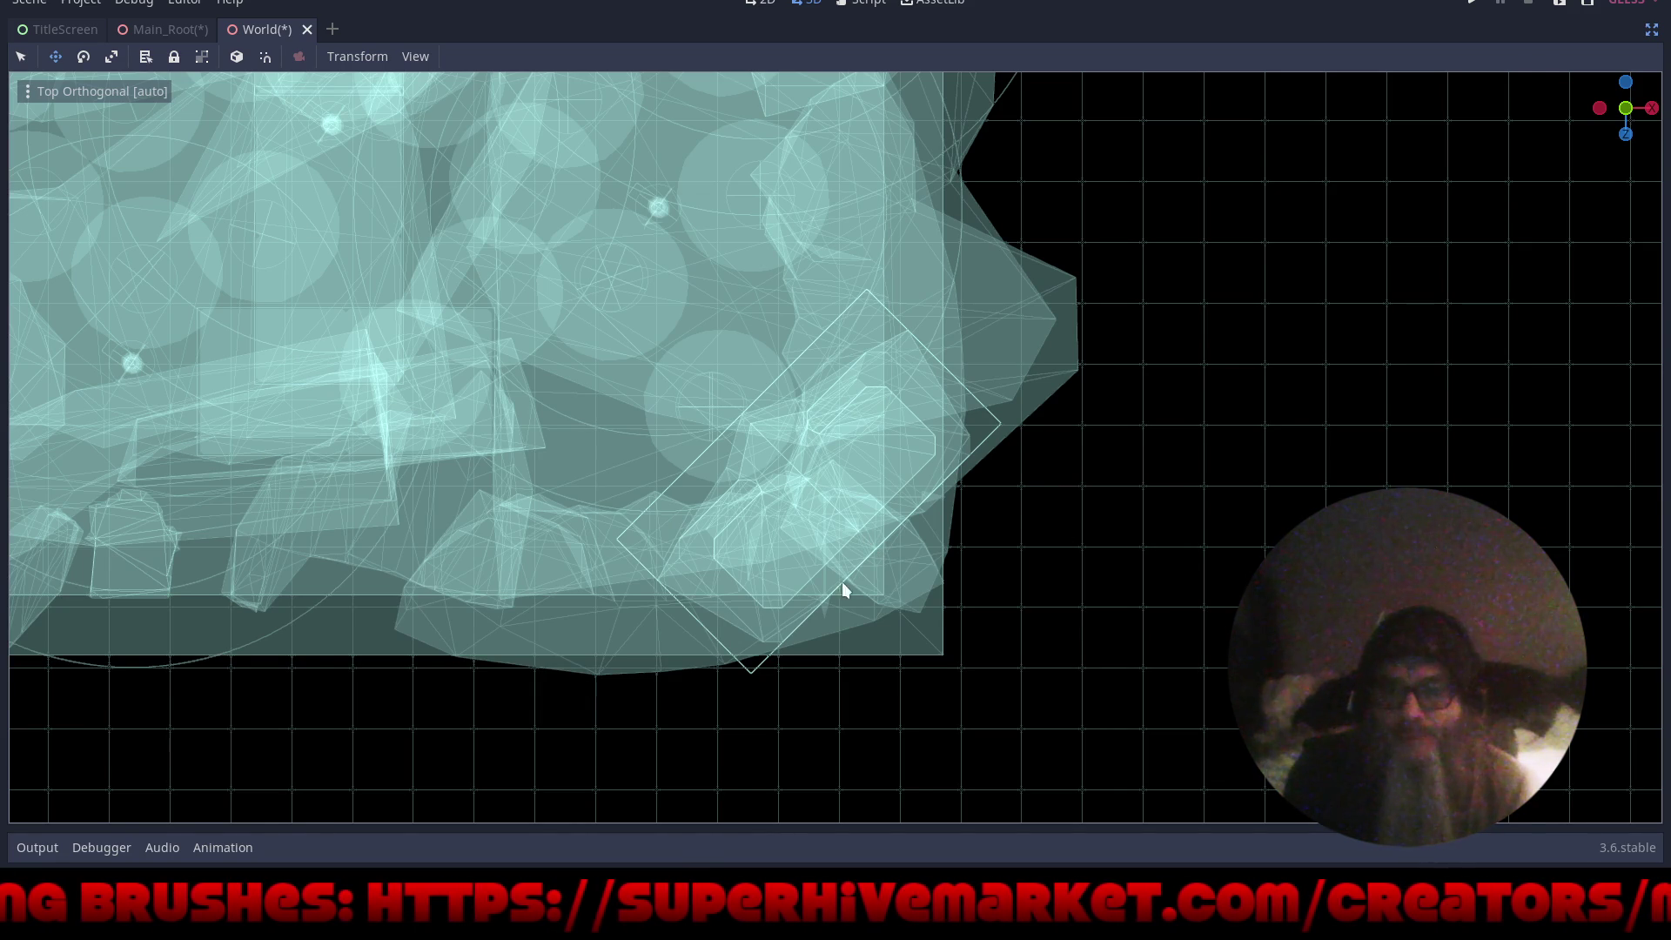
- With local space on, move the crystal diagonally by (8.411, 0, 8.411)
mouse_move(820, 604)
left_mouse_down()
mouse_move(839, 661)
mouse_move(848, 647)
left_mouse_up()
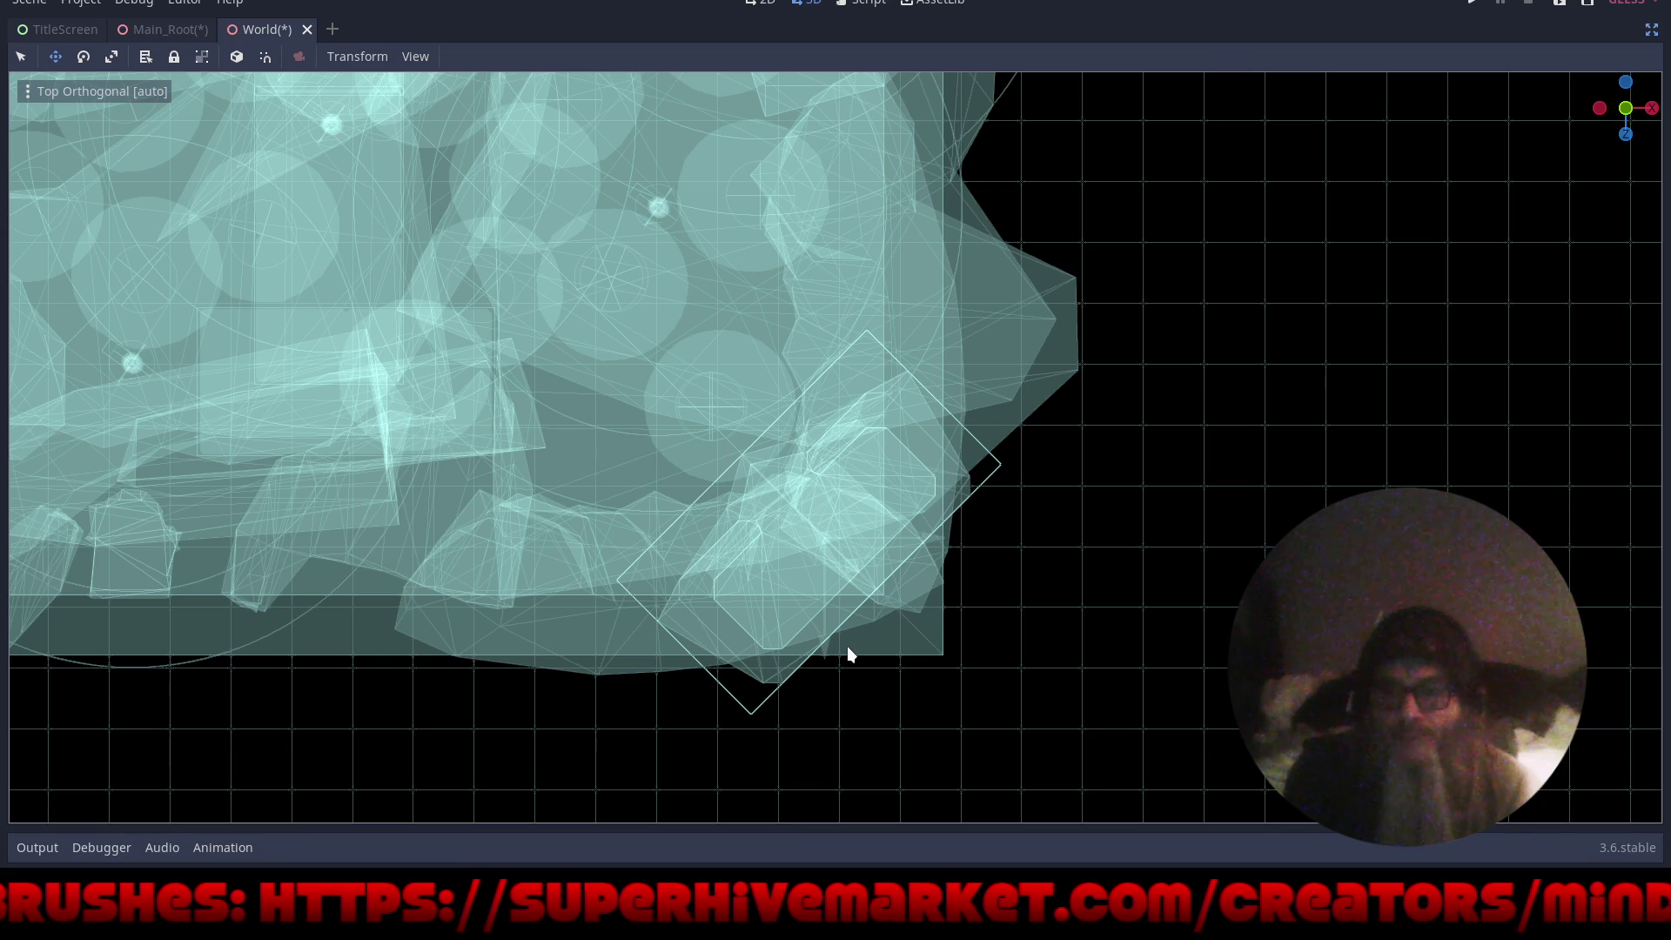
key("t")
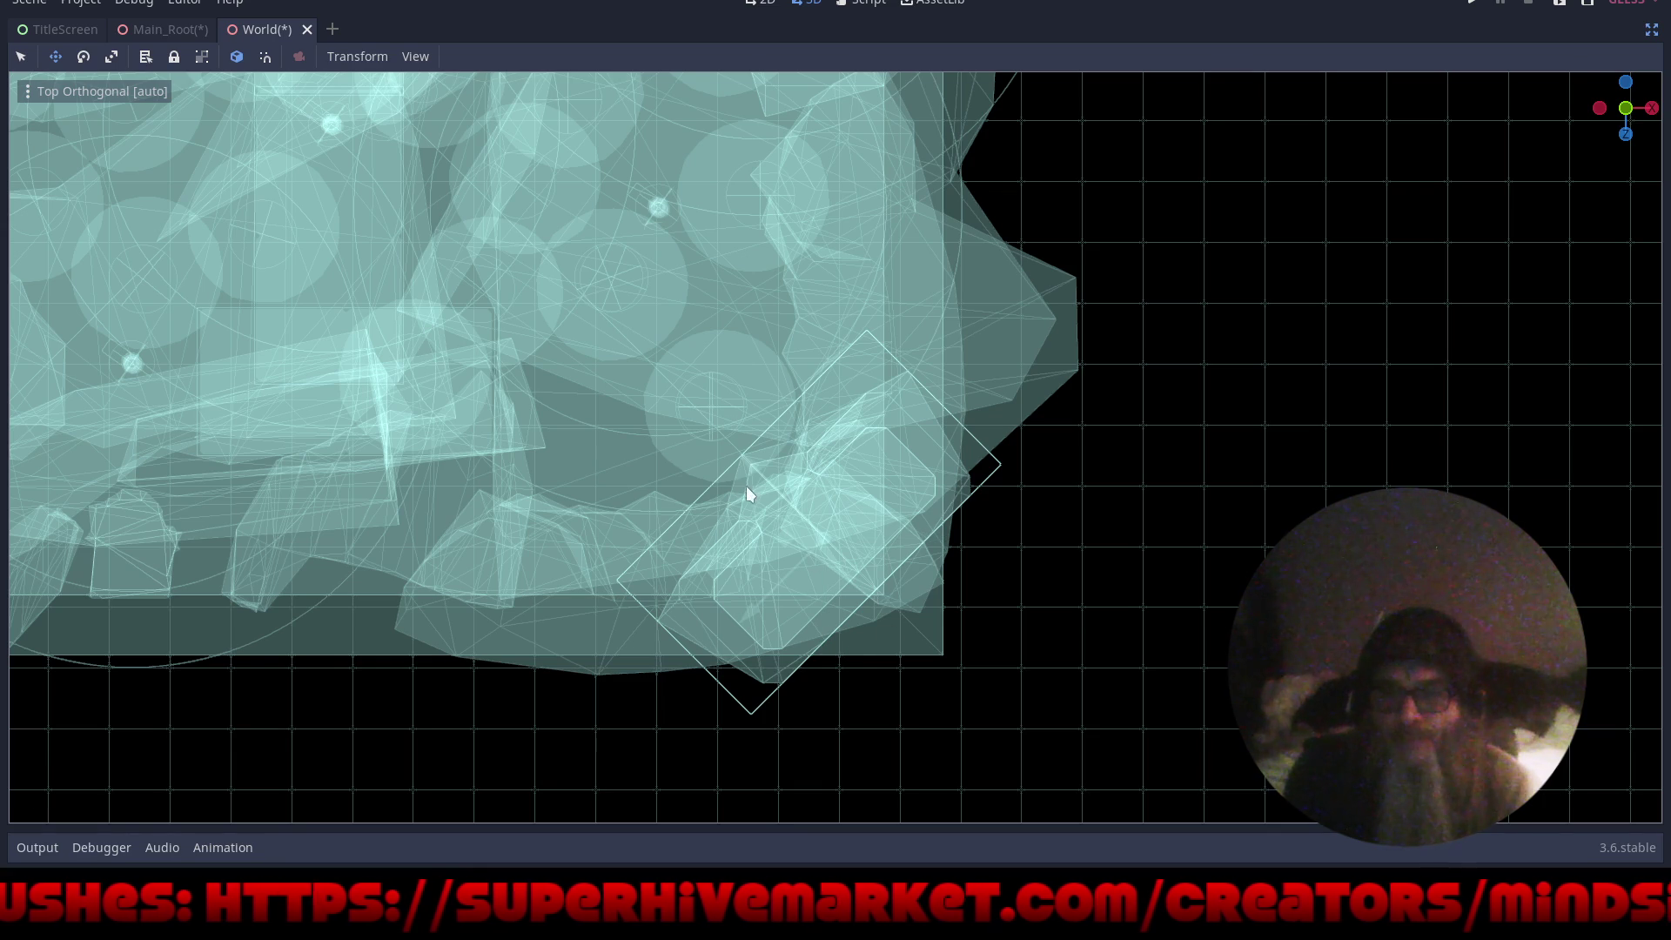
left_click_drag(750, 469, 816, 526)
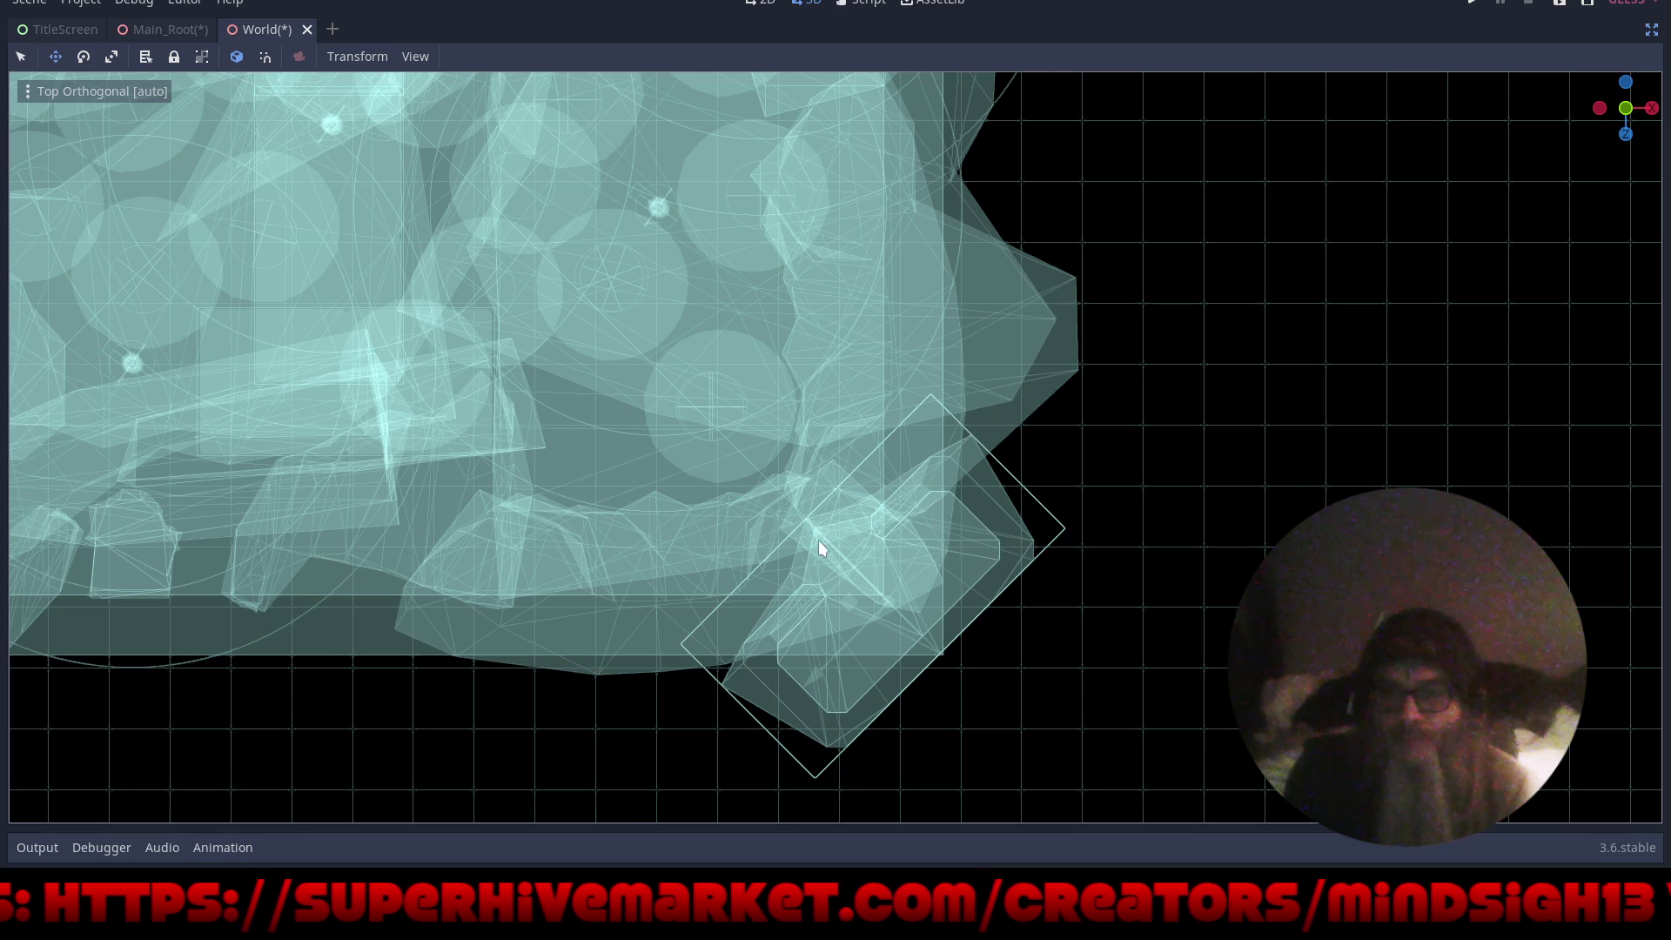
mouse_move(633, 657)
left_mouse_down()
mouse_move(785, 604)
mouse_move(994, 475)
mouse_move(1029, 362)
left_mouse_up()
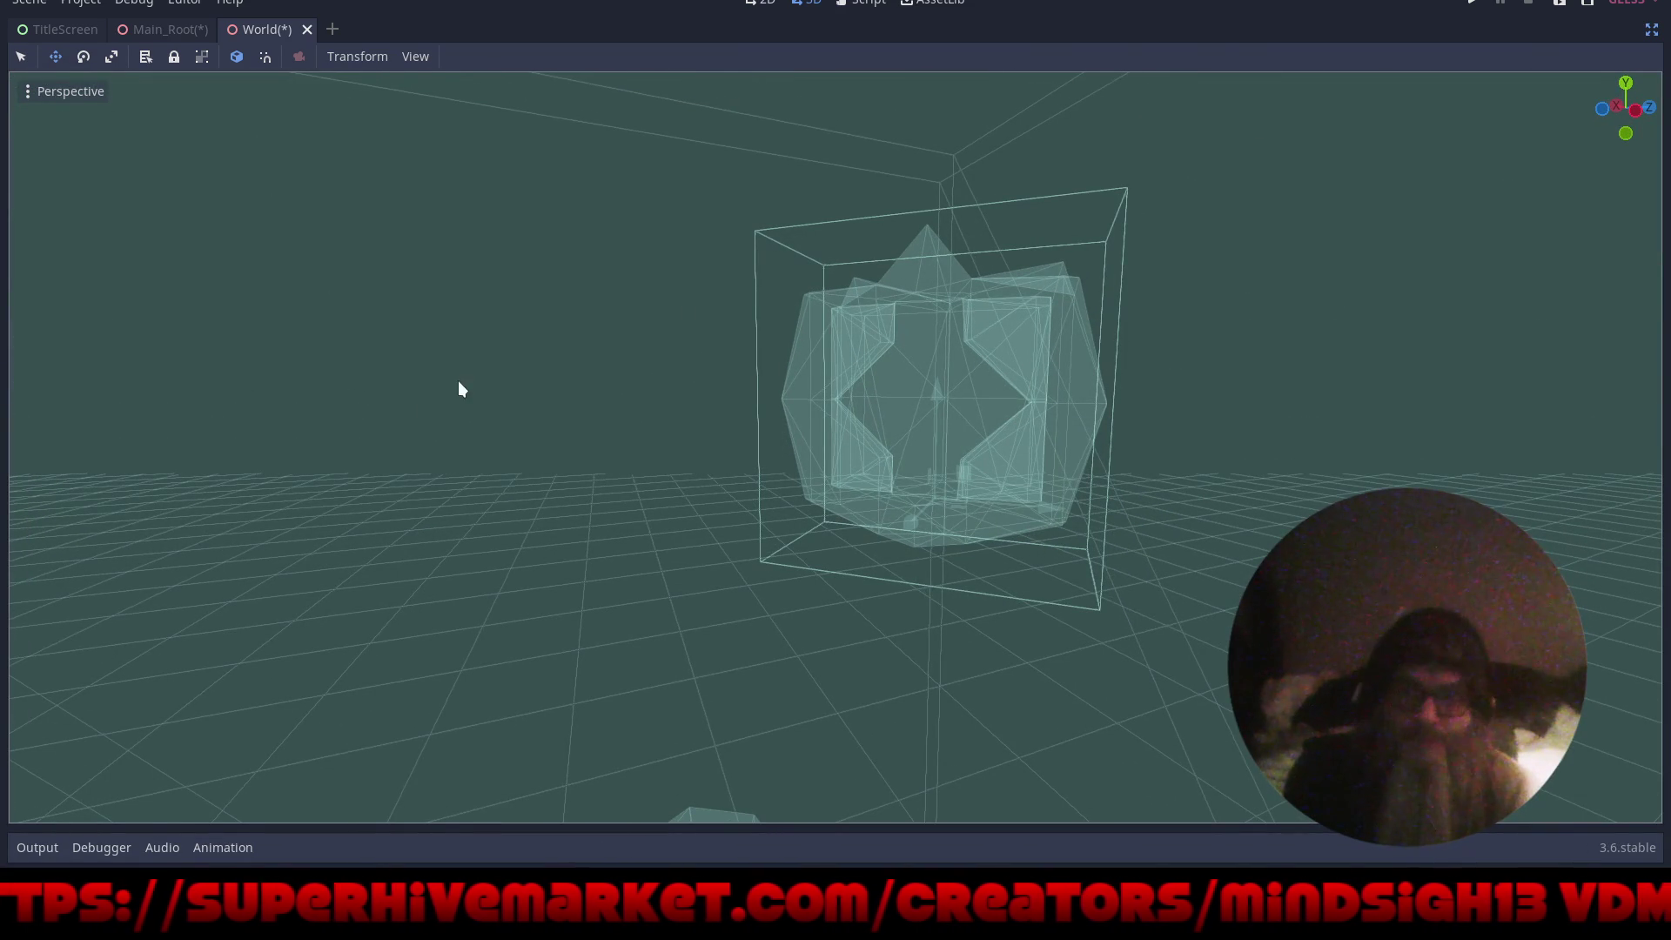
- Set the viewport back to Display Normal shading
left_click(64, 86)
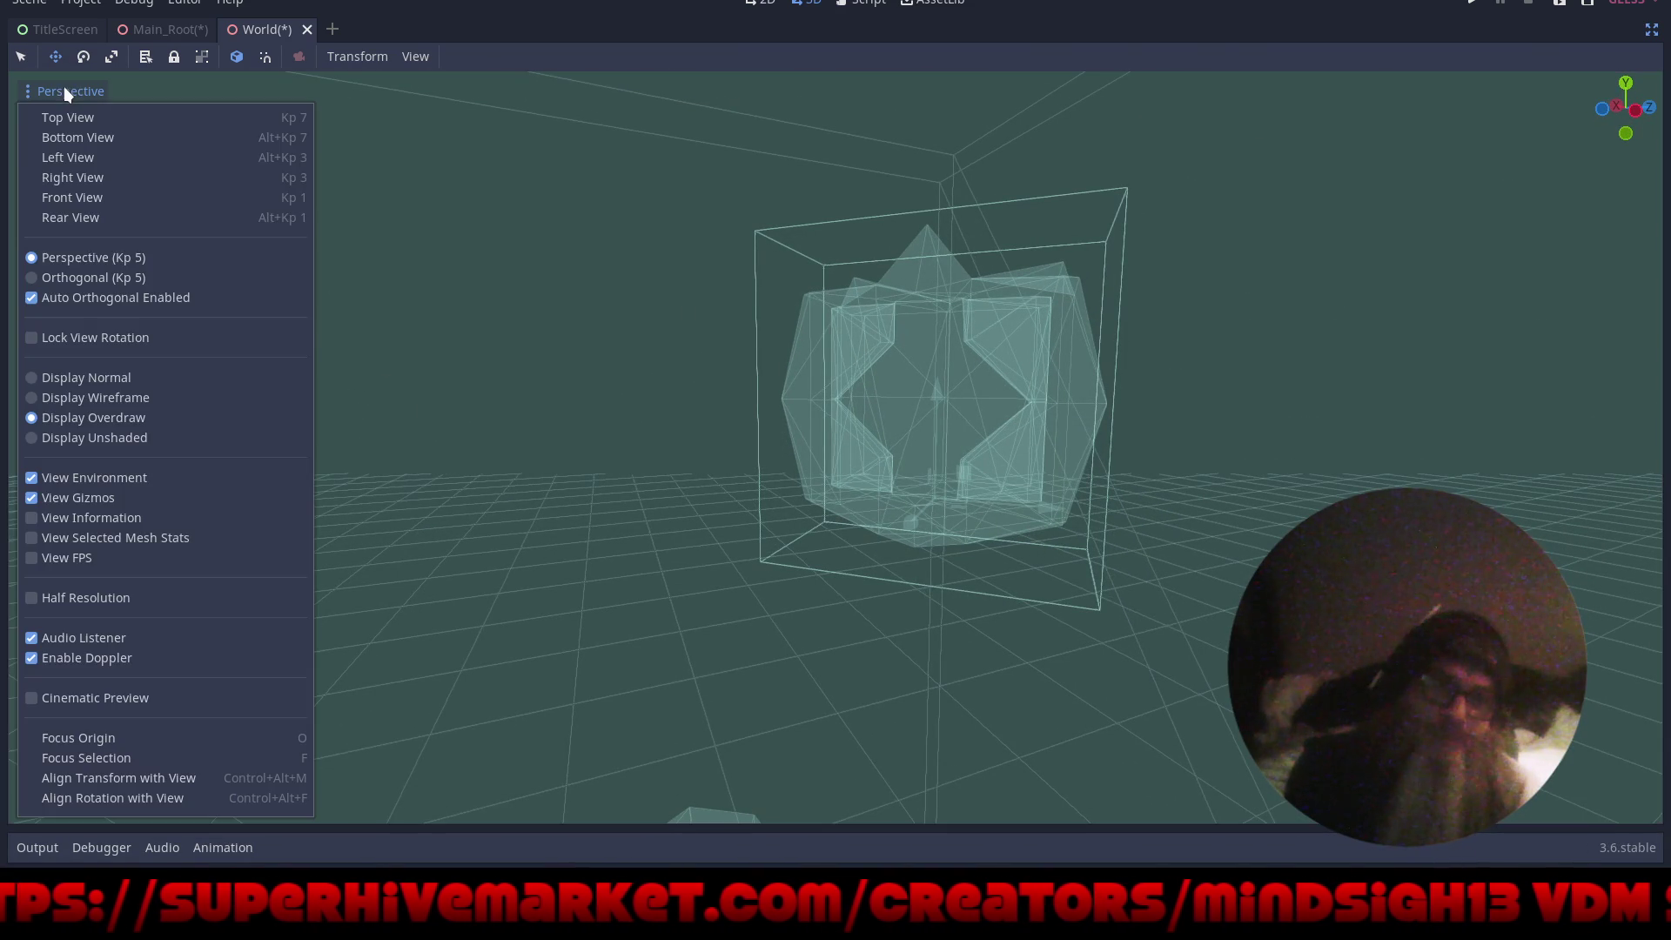
left_click(35, 379)
scroll(735, 449, "up", 5)
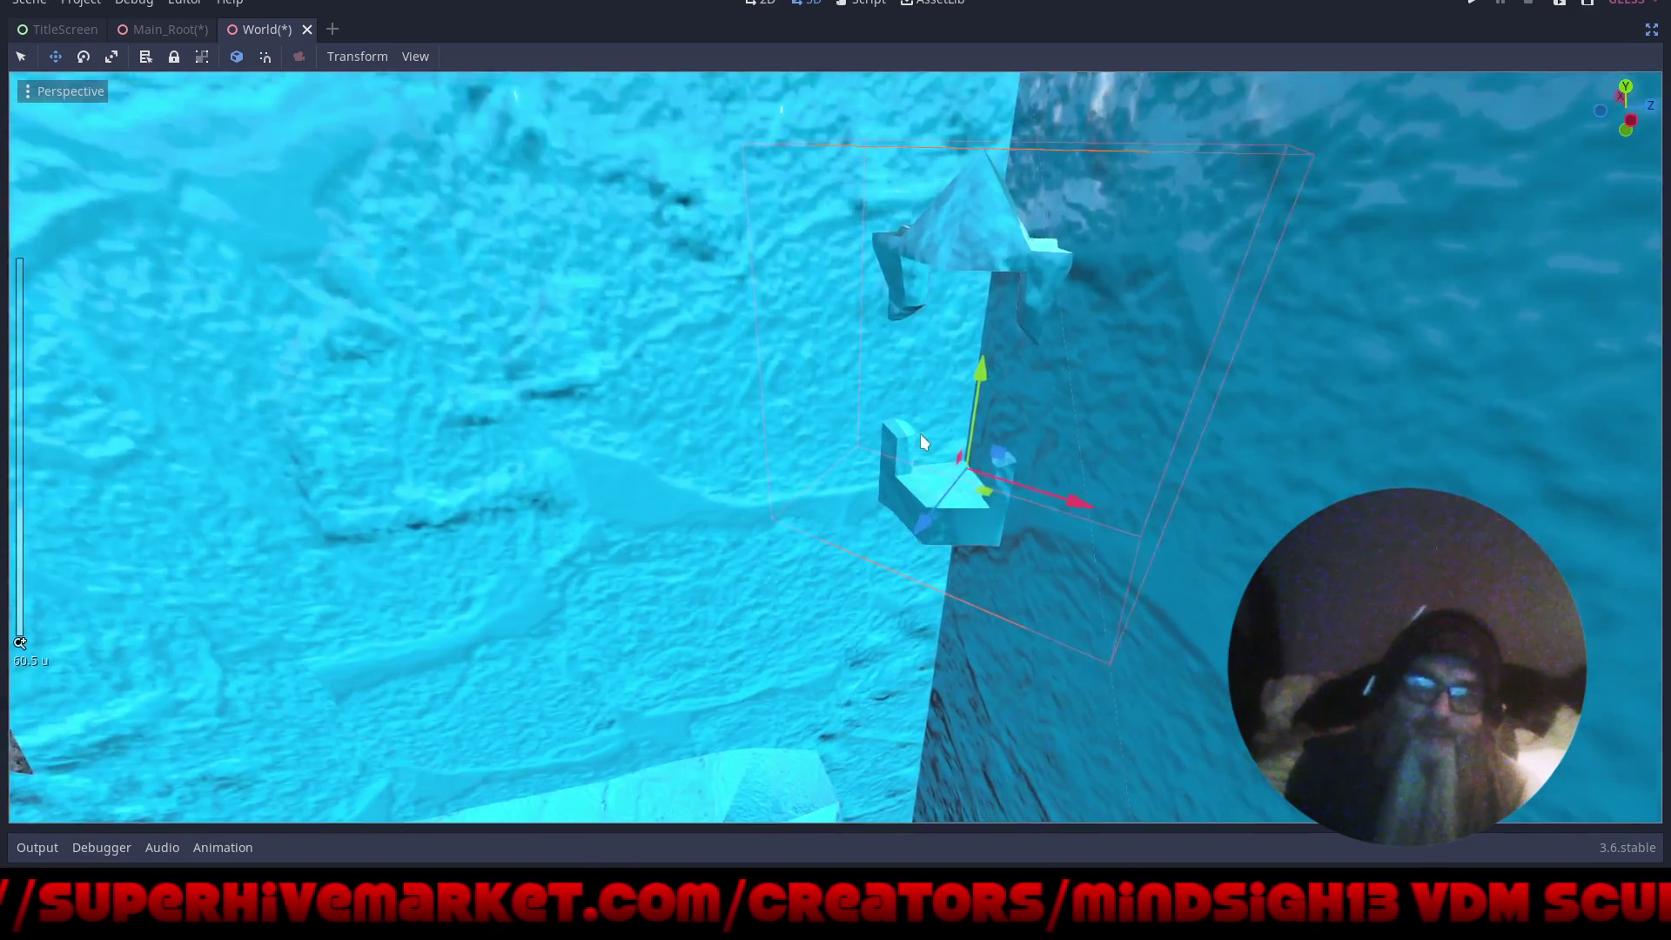
- Lower the crystal along its green Y axis against the cave wall
mouse_move(921, 434)
left_mouse_down()
mouse_move(895, 484)
mouse_move(737, 528)
mouse_move(786, 536)
mouse_move(789, 590)
mouse_move(717, 623)
mouse_move(765, 611)
left_mouse_up()
mouse_move(654, 654)
left_mouse_down()
mouse_move(541, 651)
mouse_move(691, 623)
mouse_move(660, 420)
left_mouse_up()
scroll(660, 419, "down", 5)
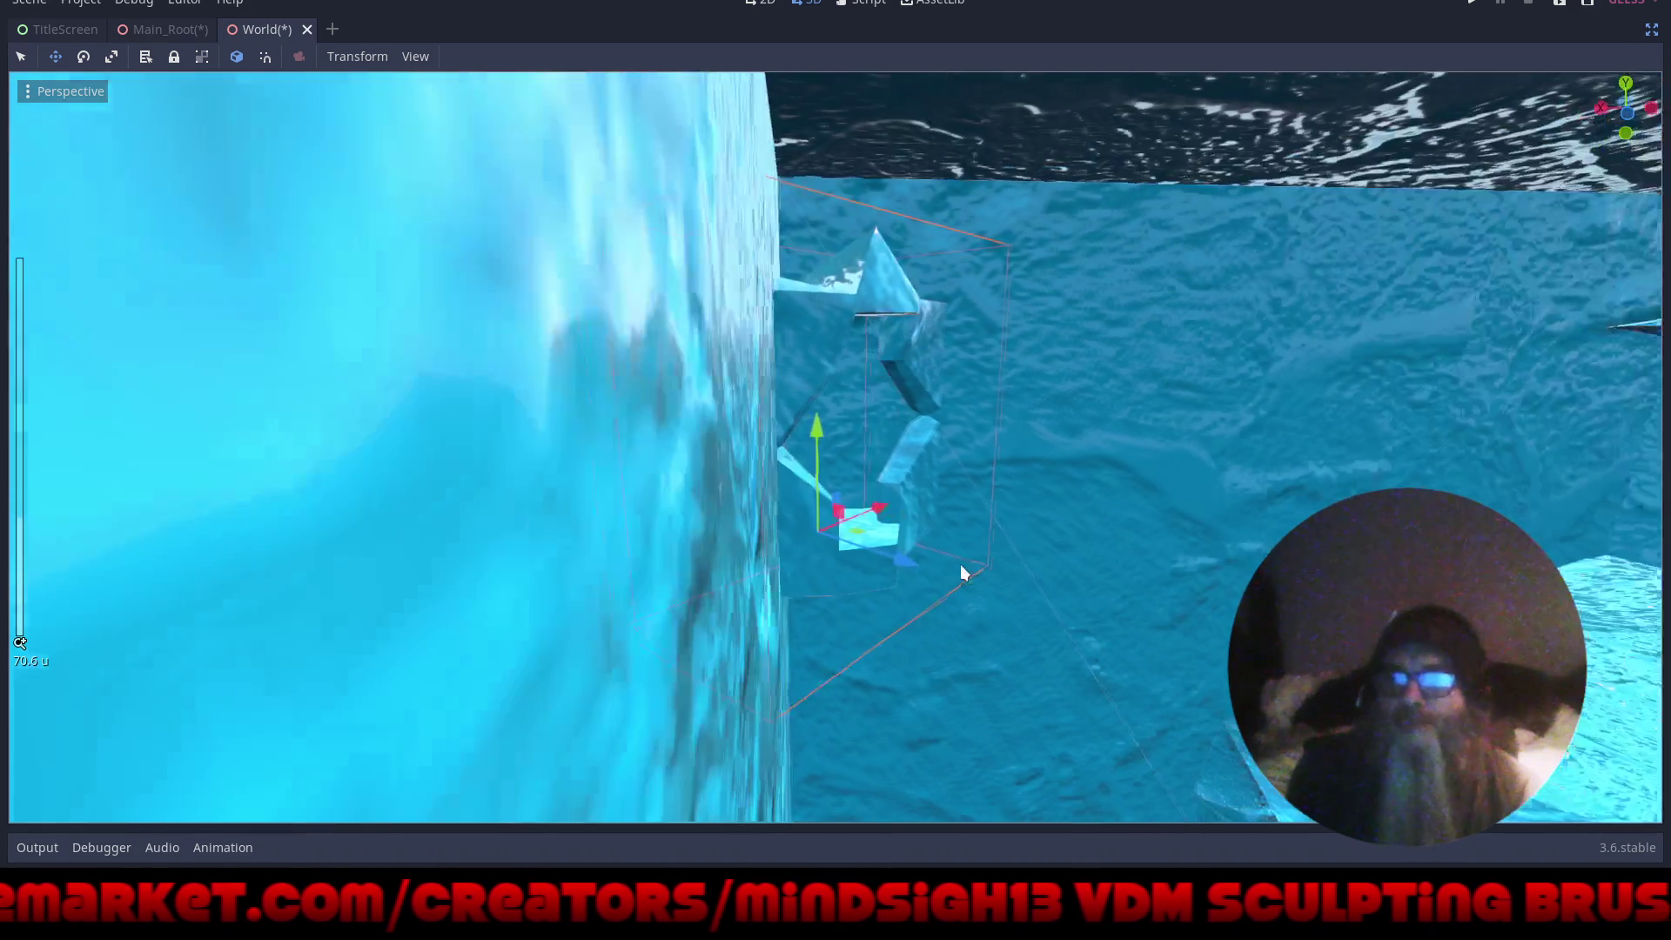
left_click_drag(963, 571, 822, 568)
mouse_move(843, 426)
left_mouse_down()
mouse_move(838, 560)
mouse_move(908, 433)
mouse_move(907, 510)
mouse_move(871, 466)
mouse_move(881, 373)
mouse_move(850, 362)
mouse_move(764, 392)
mouse_move(851, 398)
mouse_move(963, 351)
mouse_move(1010, 355)
mouse_move(773, 375)
left_mouse_up()
scroll(963, 350, "down", 2)
mouse_move(975, 358)
left_mouse_down()
mouse_move(891, 397)
mouse_move(893, 431)
mouse_move(842, 423)
mouse_move(786, 364)
mouse_move(780, 411)
mouse_move(709, 410)
mouse_move(859, 392)
mouse_move(1055, 411)
mouse_move(1037, 437)
mouse_move(892, 283)
mouse_move(927, 252)
mouse_move(869, 182)
mouse_move(818, 209)
mouse_move(743, 313)
mouse_move(780, 324)
mouse_move(746, 331)
mouse_move(791, 331)
mouse_move(550, 291)
mouse_move(727, 343)
mouse_move(783, 428)
mouse_move(717, 260)
mouse_move(675, 231)
mouse_move(739, 144)
left_mouse_up()
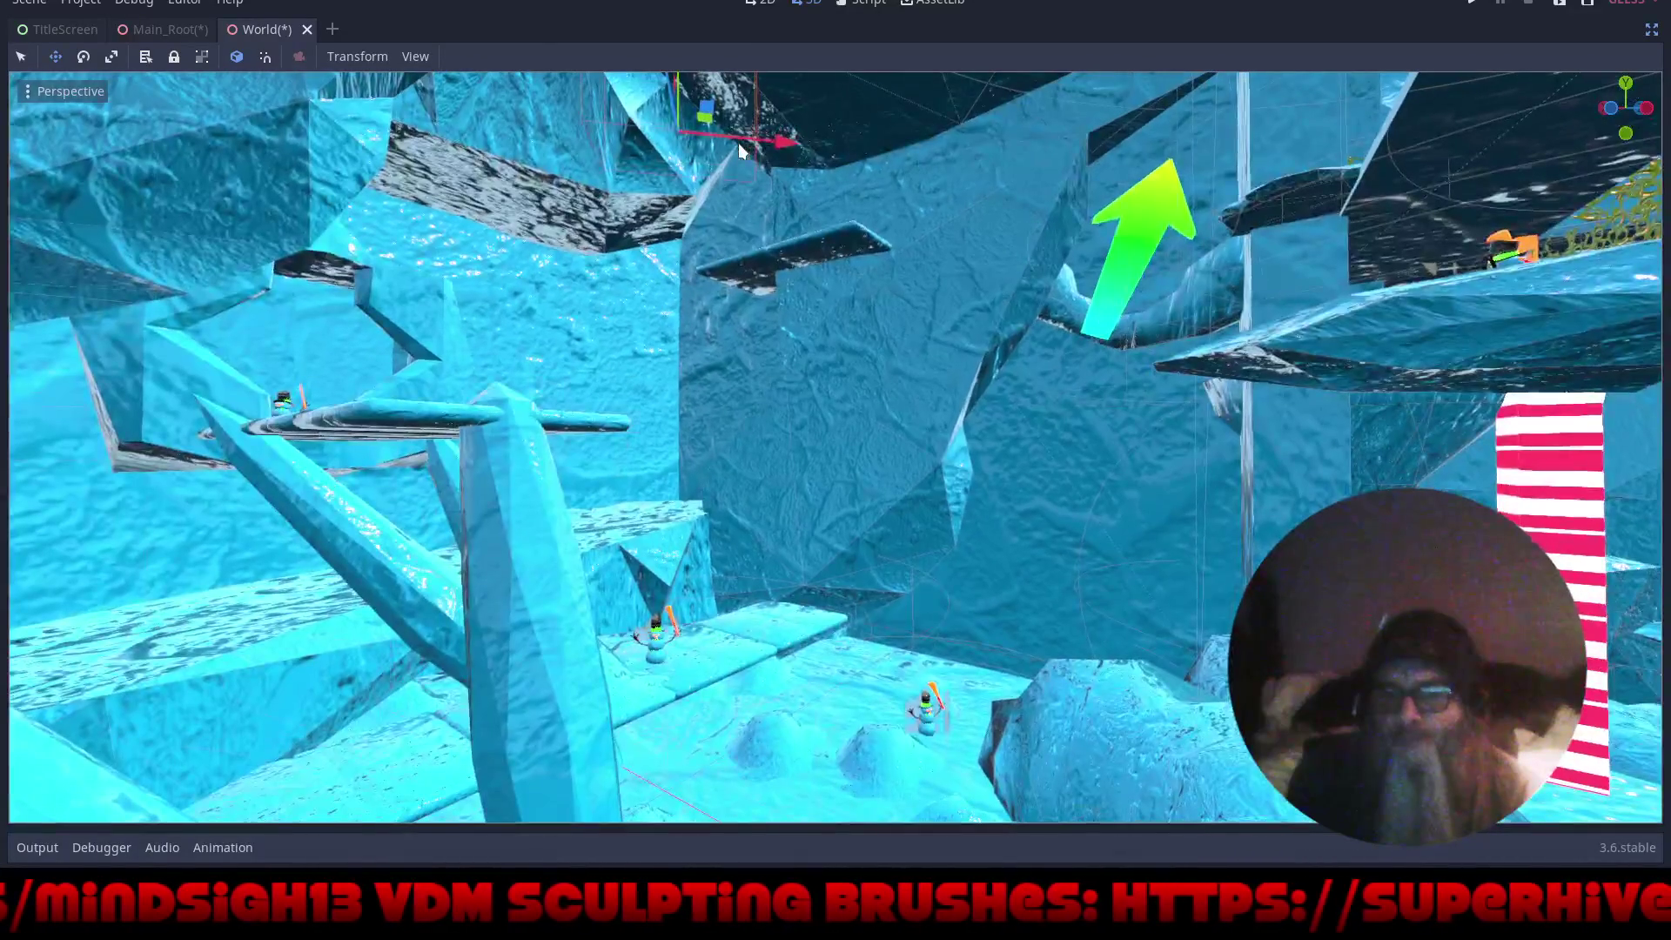
- Save the World scene with Ctrl+S and fly through the level to inspect the crystals
key("ctrl+s")
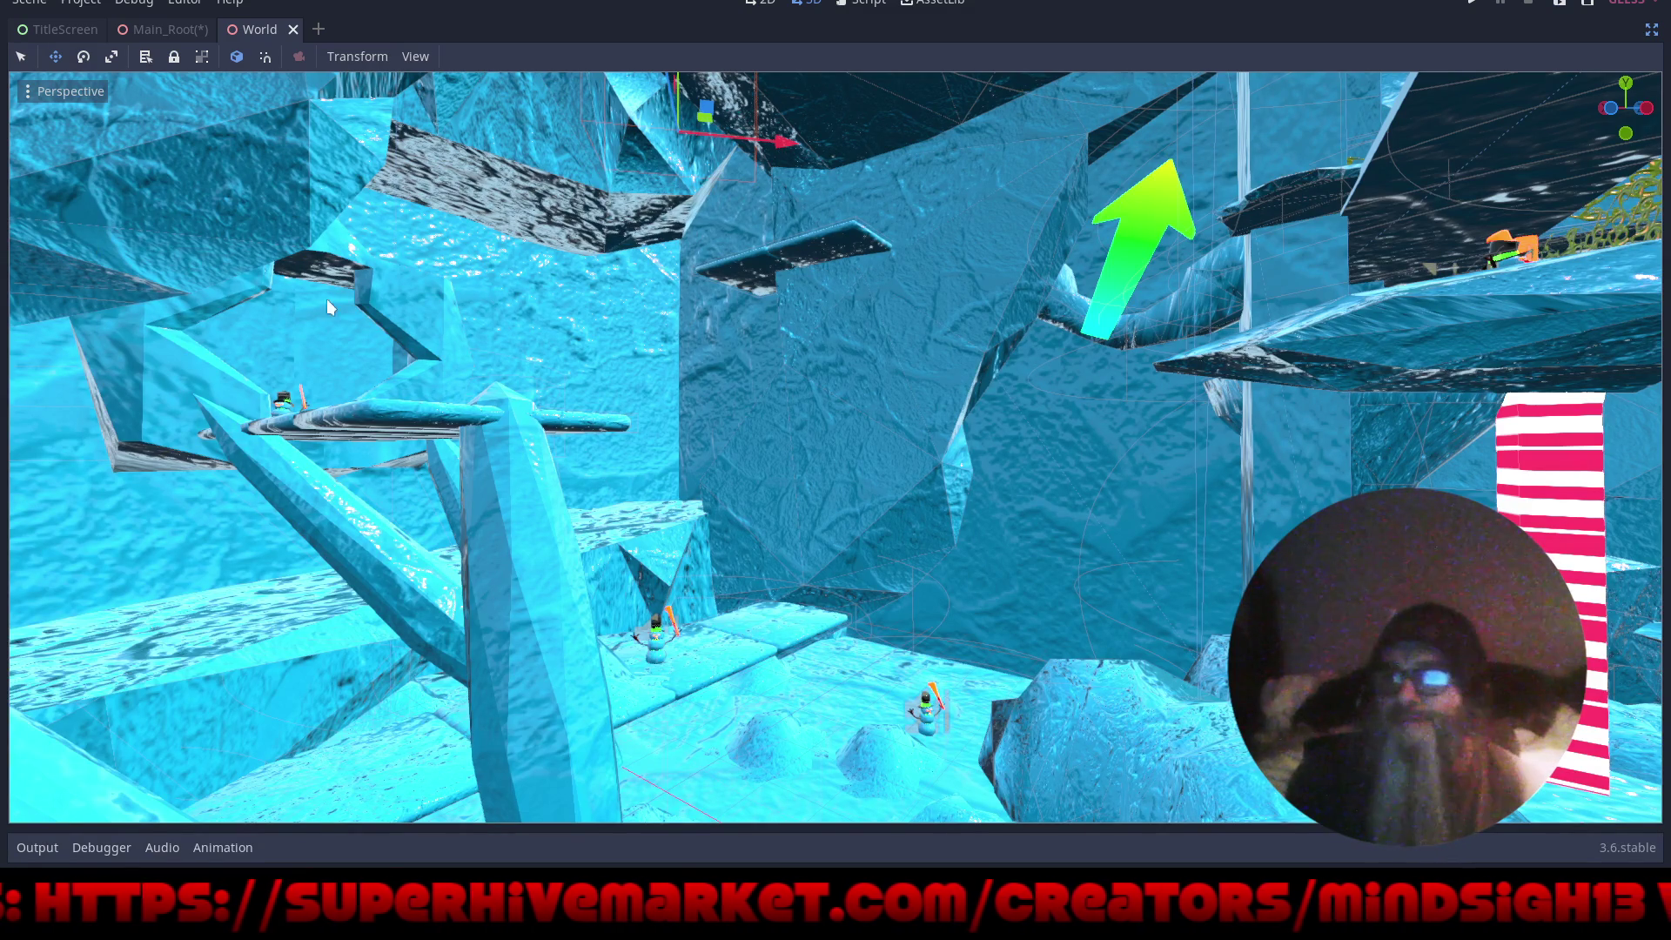
mouse_move(790, 494)
left_mouse_down()
mouse_move(654, 459)
mouse_move(686, 440)
mouse_move(869, 463)
mouse_move(943, 483)
mouse_move(948, 512)
mouse_move(799, 510)
mouse_move(744, 472)
left_mouse_up()
- Switch to the Main_Root scene and navigate to a level view of the box
left_click(174, 29)
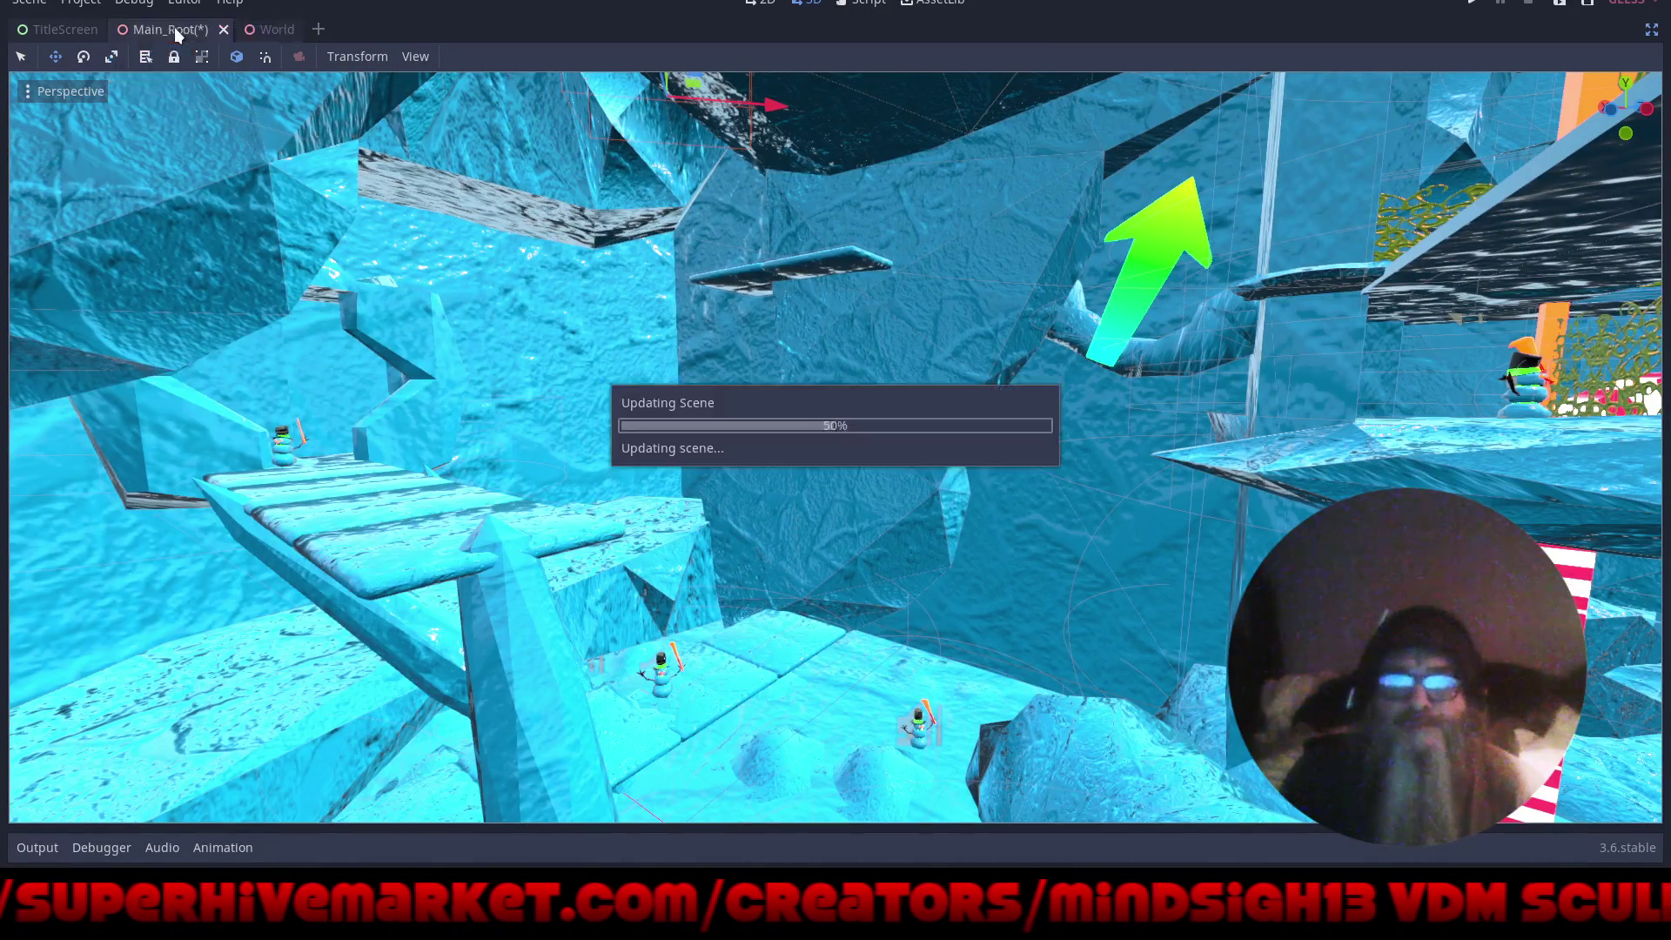
mouse_move(728, 653)
left_mouse_down()
mouse_move(821, 676)
mouse_move(955, 671)
mouse_move(946, 612)
mouse_move(1108, 641)
mouse_move(1213, 586)
mouse_move(1036, 535)
mouse_move(896, 589)
mouse_move(987, 562)
mouse_move(1121, 669)
mouse_move(1029, 693)
left_mouse_up()
scroll(896, 589, "down", 3)
scroll(984, 561, "up", 2)
scroll(908, 629, "up", 2)
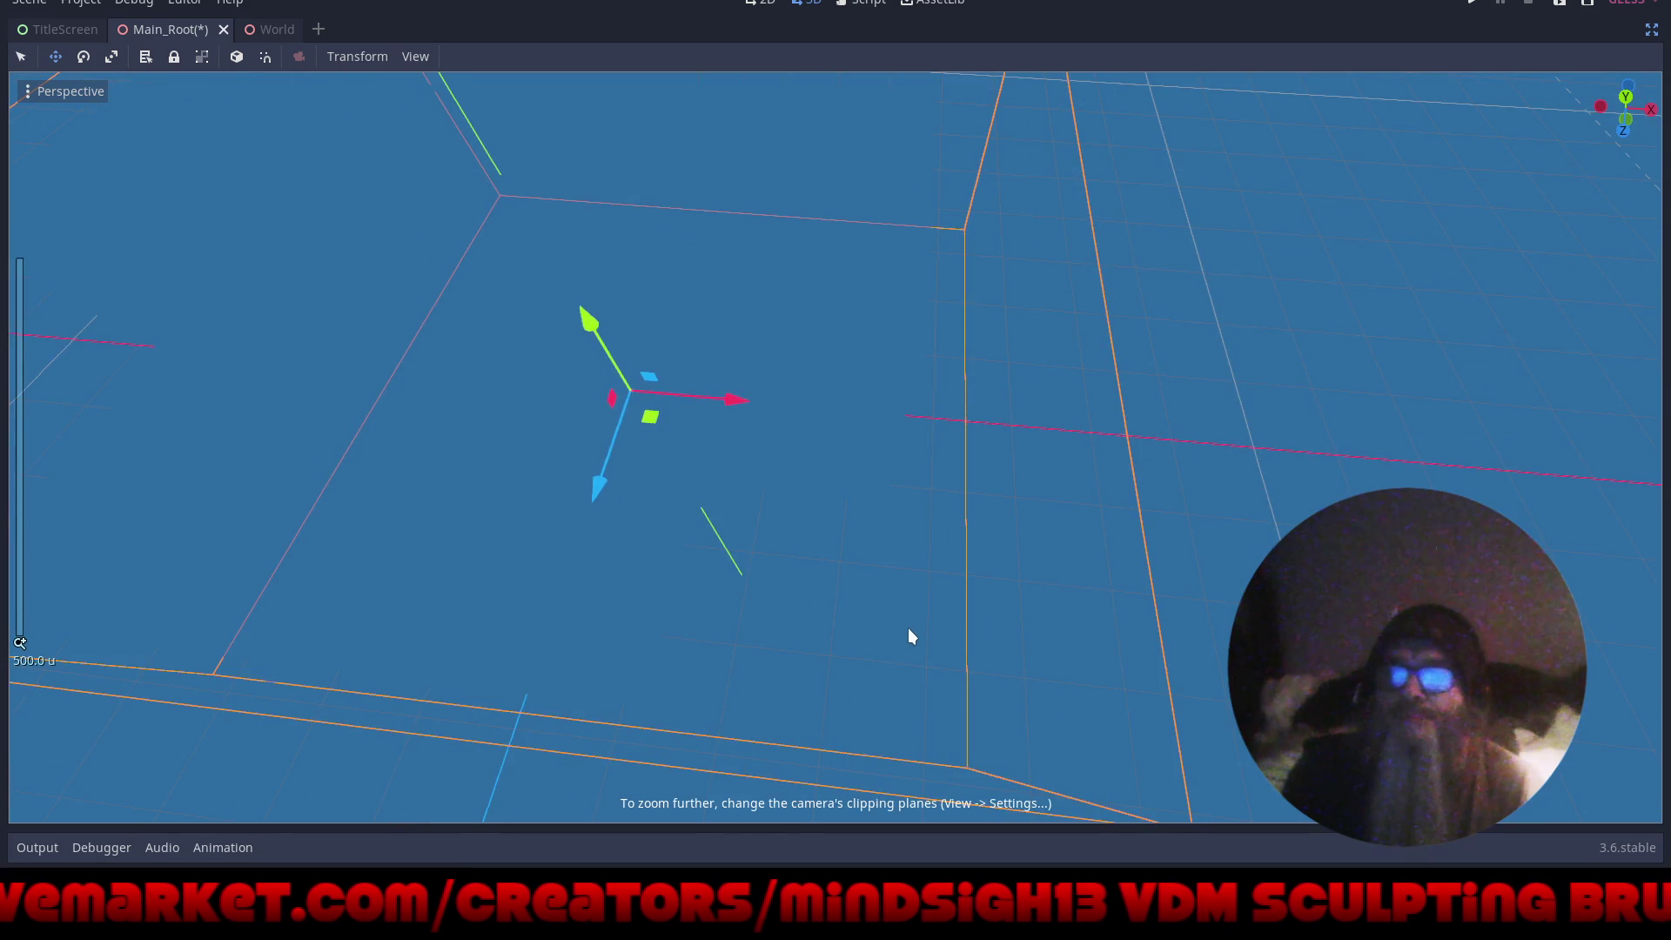
scroll(907, 629, "down", 5)
scroll(907, 629, "up", 3)
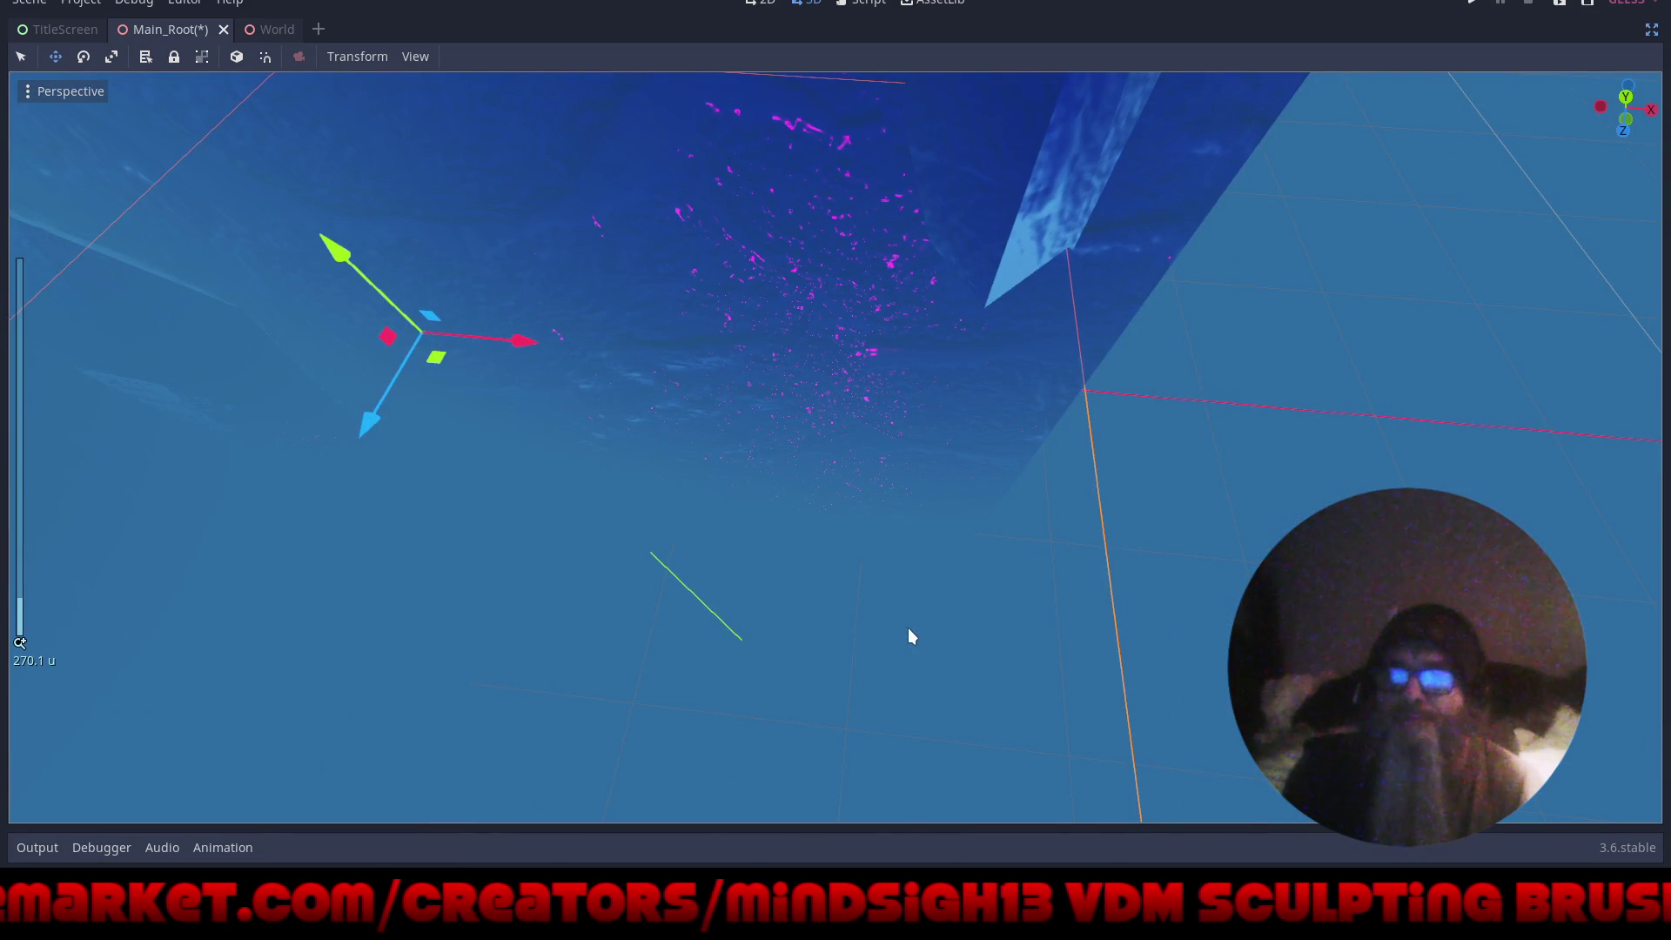
mouse_move(885, 540)
left_mouse_down()
mouse_move(739, 481)
mouse_move(550, 300)
mouse_move(487, 815)
mouse_move(512, 765)
mouse_move(564, 279)
mouse_move(786, 407)
left_mouse_up()
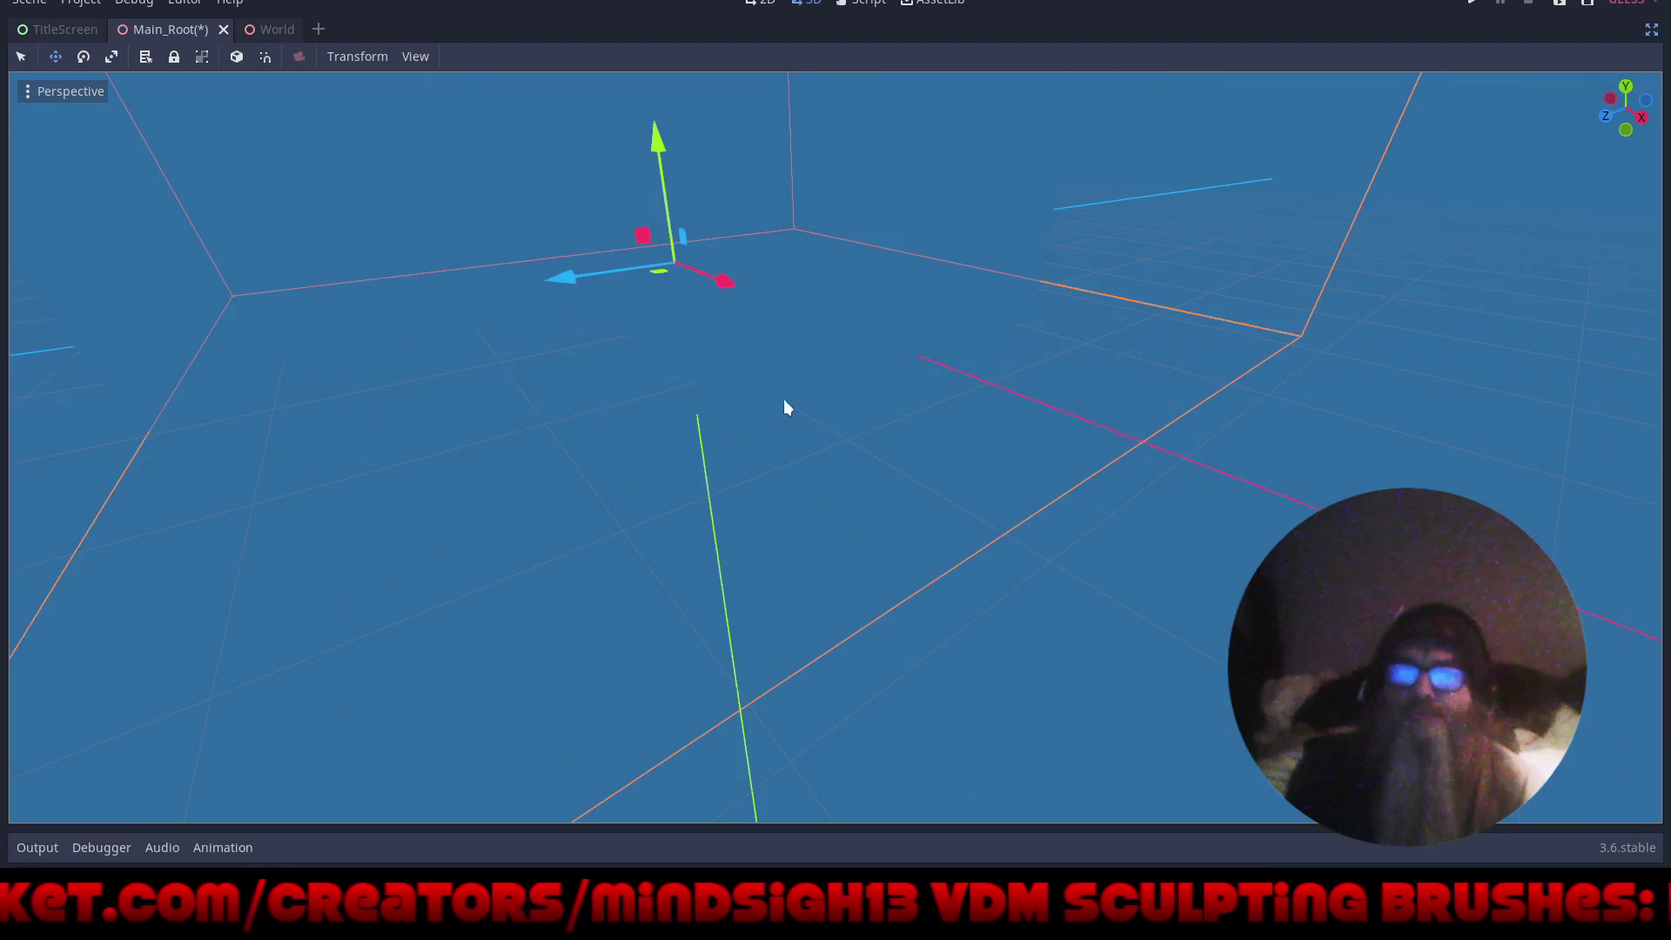
- Leave distraction-free mode to restore the panels, then select Star18 in the viewport
left_click(1651, 28)
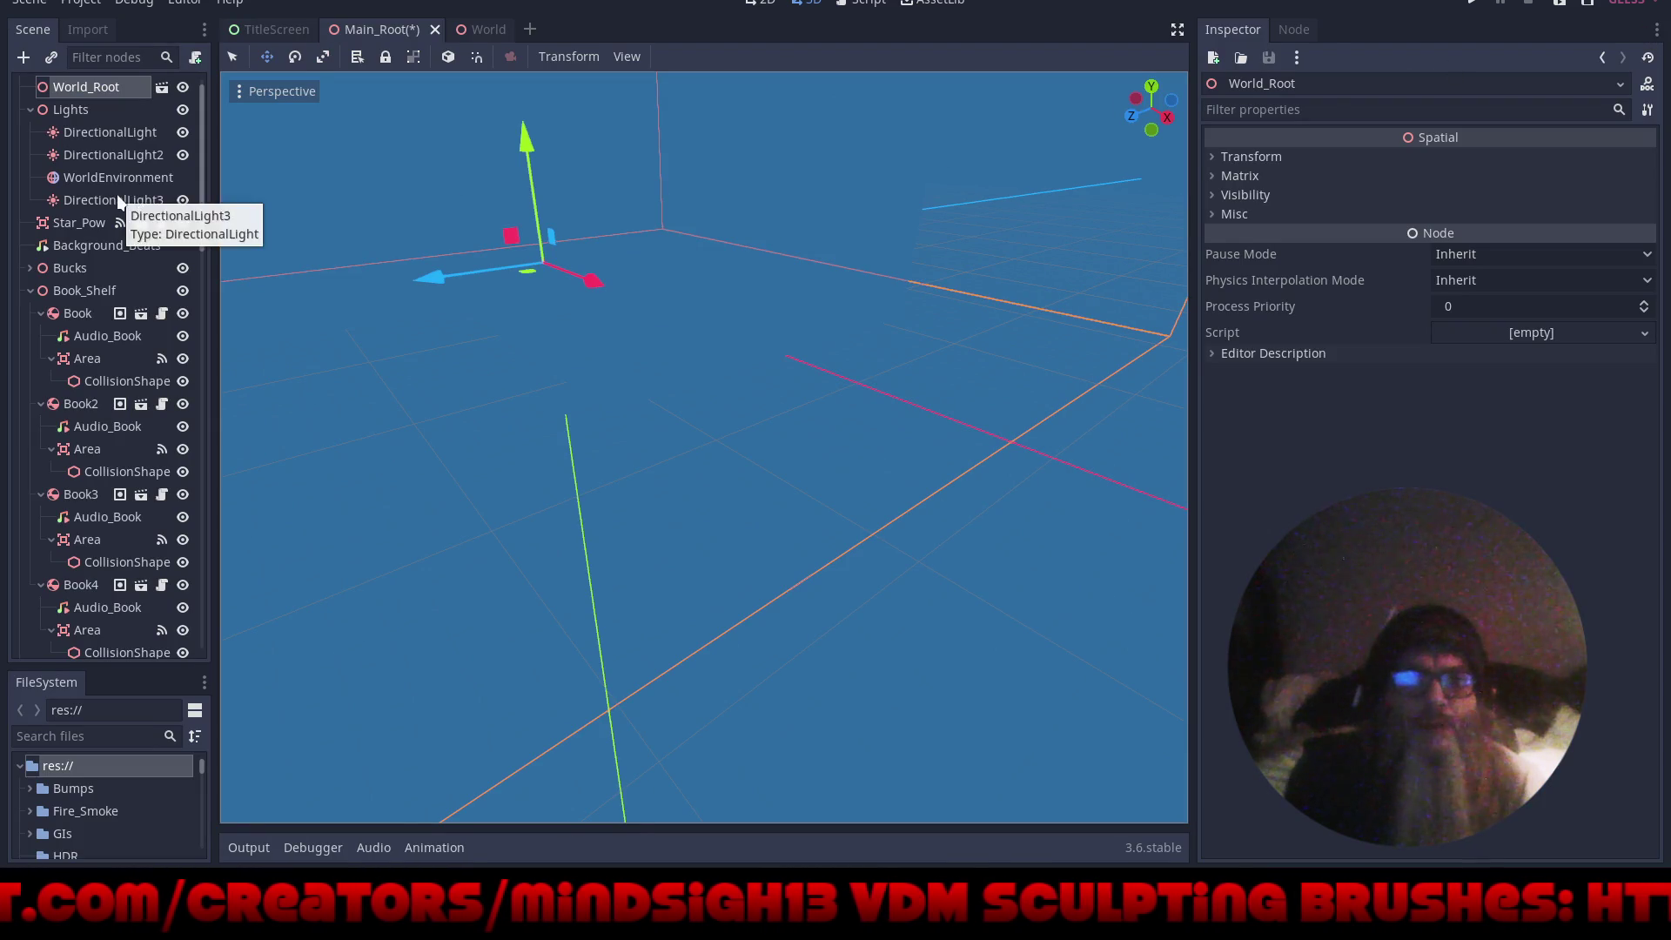
mouse_move(501, 205)
left_mouse_down()
mouse_move(608, 369)
mouse_move(644, 474)
left_mouse_up()
mouse_move(869, 430)
left_mouse_down()
mouse_move(766, 662)
mouse_move(785, 601)
mouse_move(851, 583)
mouse_move(844, 543)
mouse_move(887, 533)
mouse_move(846, 525)
mouse_move(834, 557)
left_mouse_up()
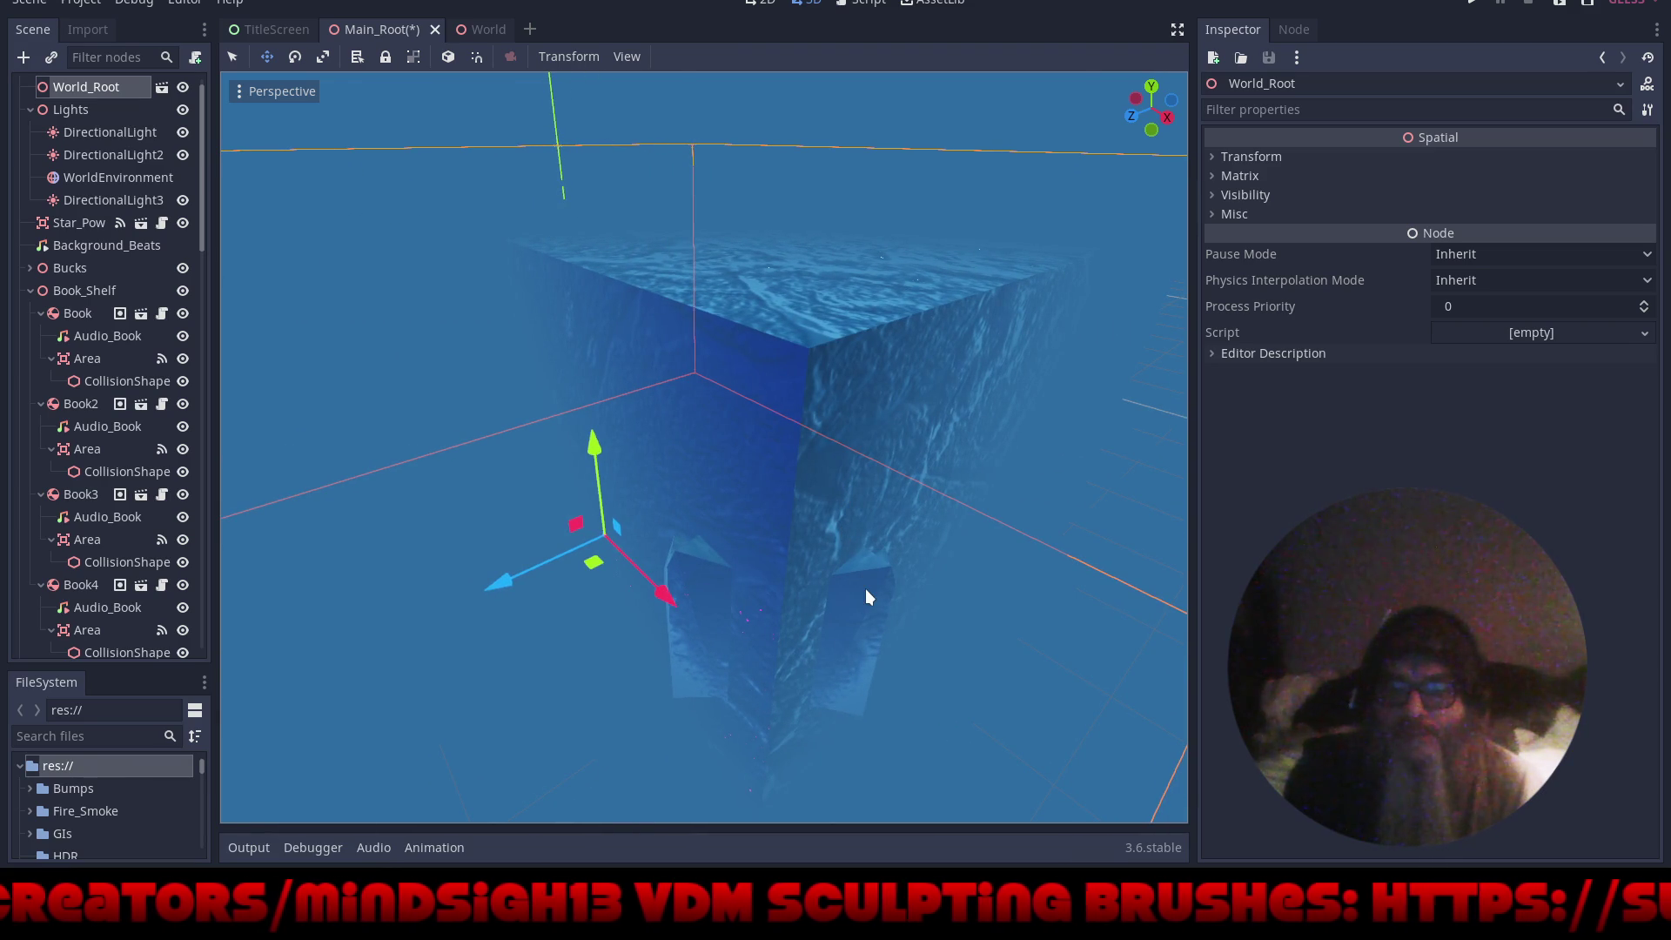
scroll(804, 488, "up", 5)
mouse_move(804, 488)
left_mouse_down()
mouse_move(839, 496)
mouse_move(717, 446)
mouse_move(640, 372)
mouse_move(760, 388)
mouse_move(493, 583)
mouse_move(588, 597)
mouse_move(675, 506)
mouse_move(683, 462)
left_mouse_up()
scroll(675, 506, "up", 3)
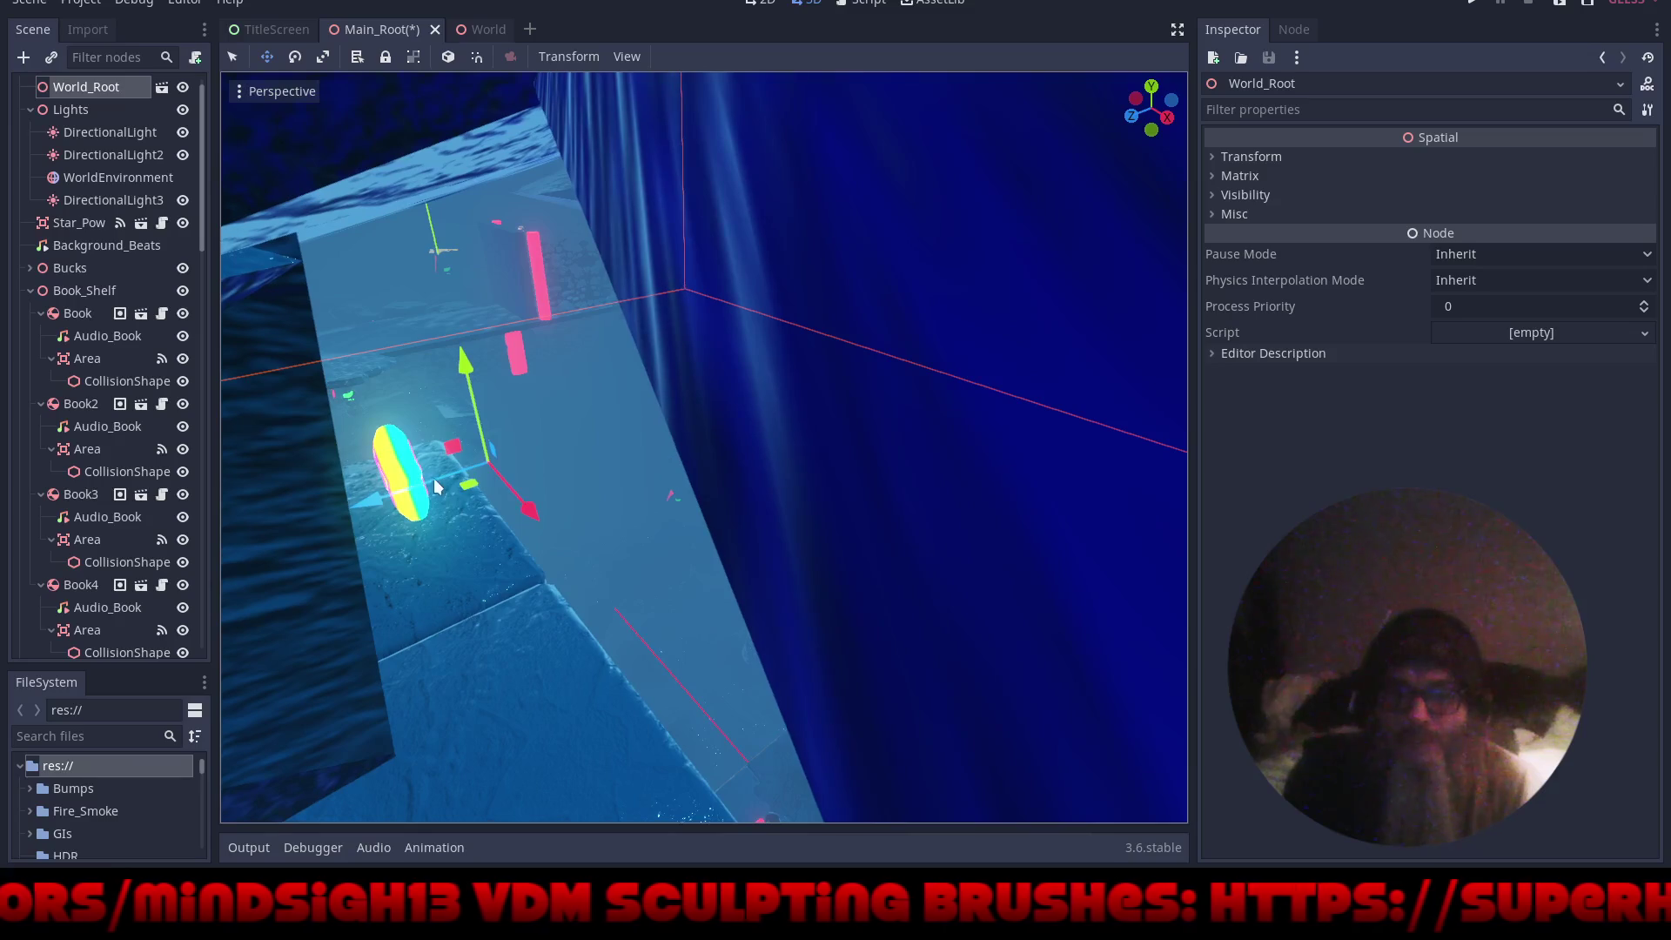
key("q")
left_click(394, 473)
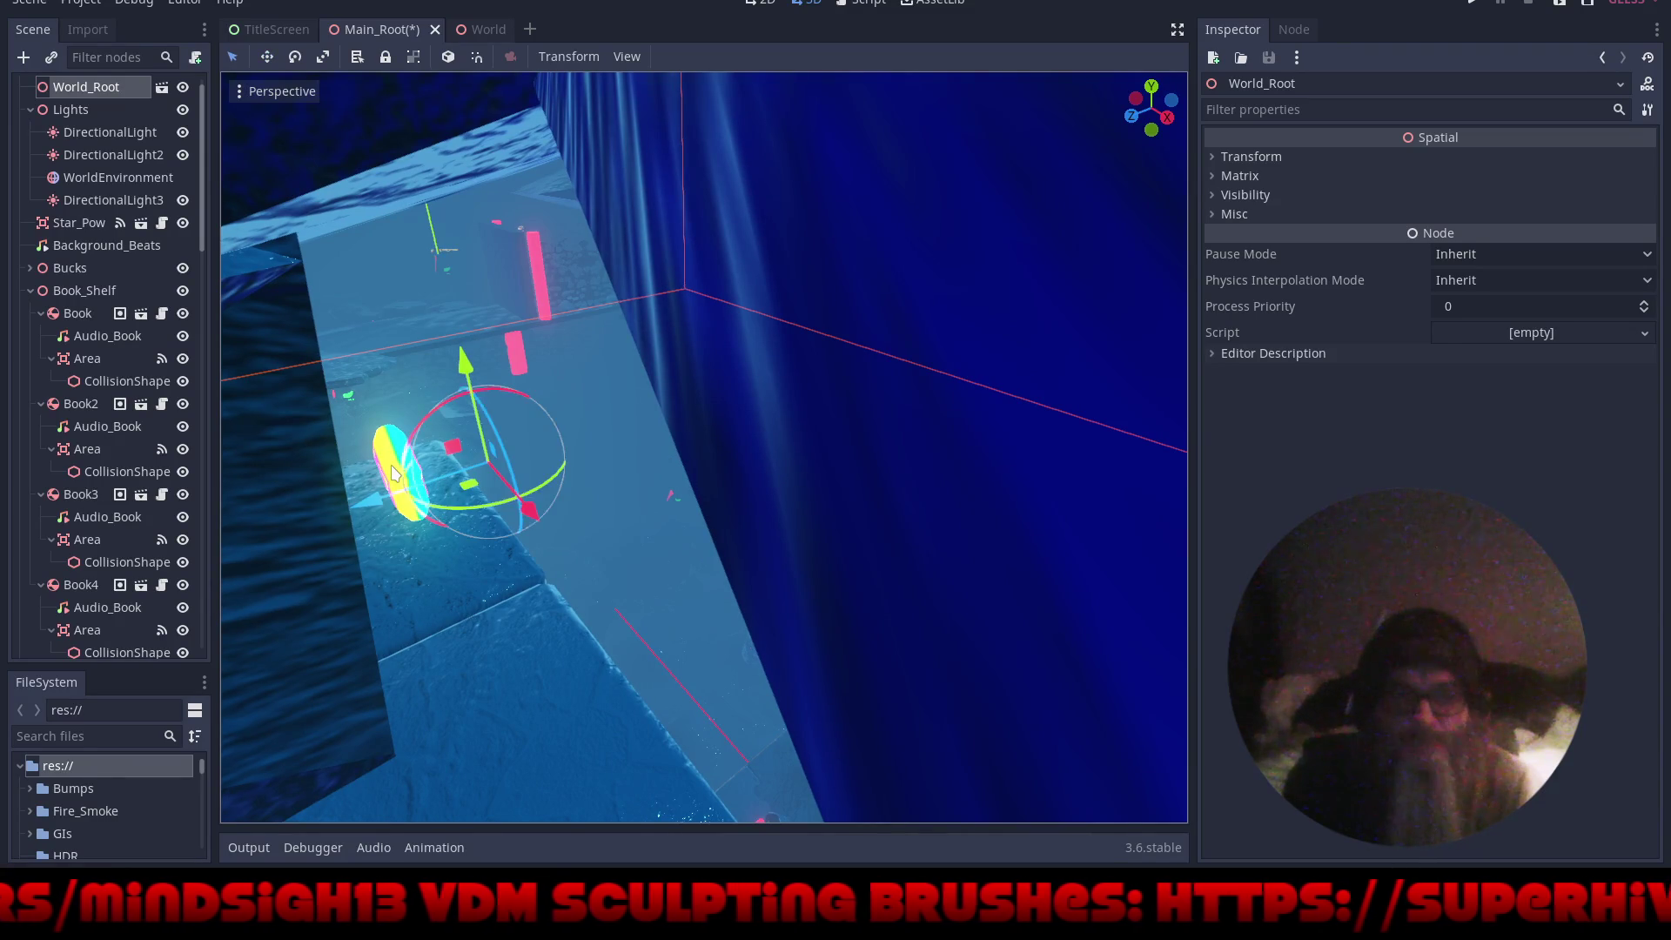
mouse_move(425, 400)
left_mouse_down()
mouse_move(489, 456)
mouse_move(691, 521)
left_mouse_up()
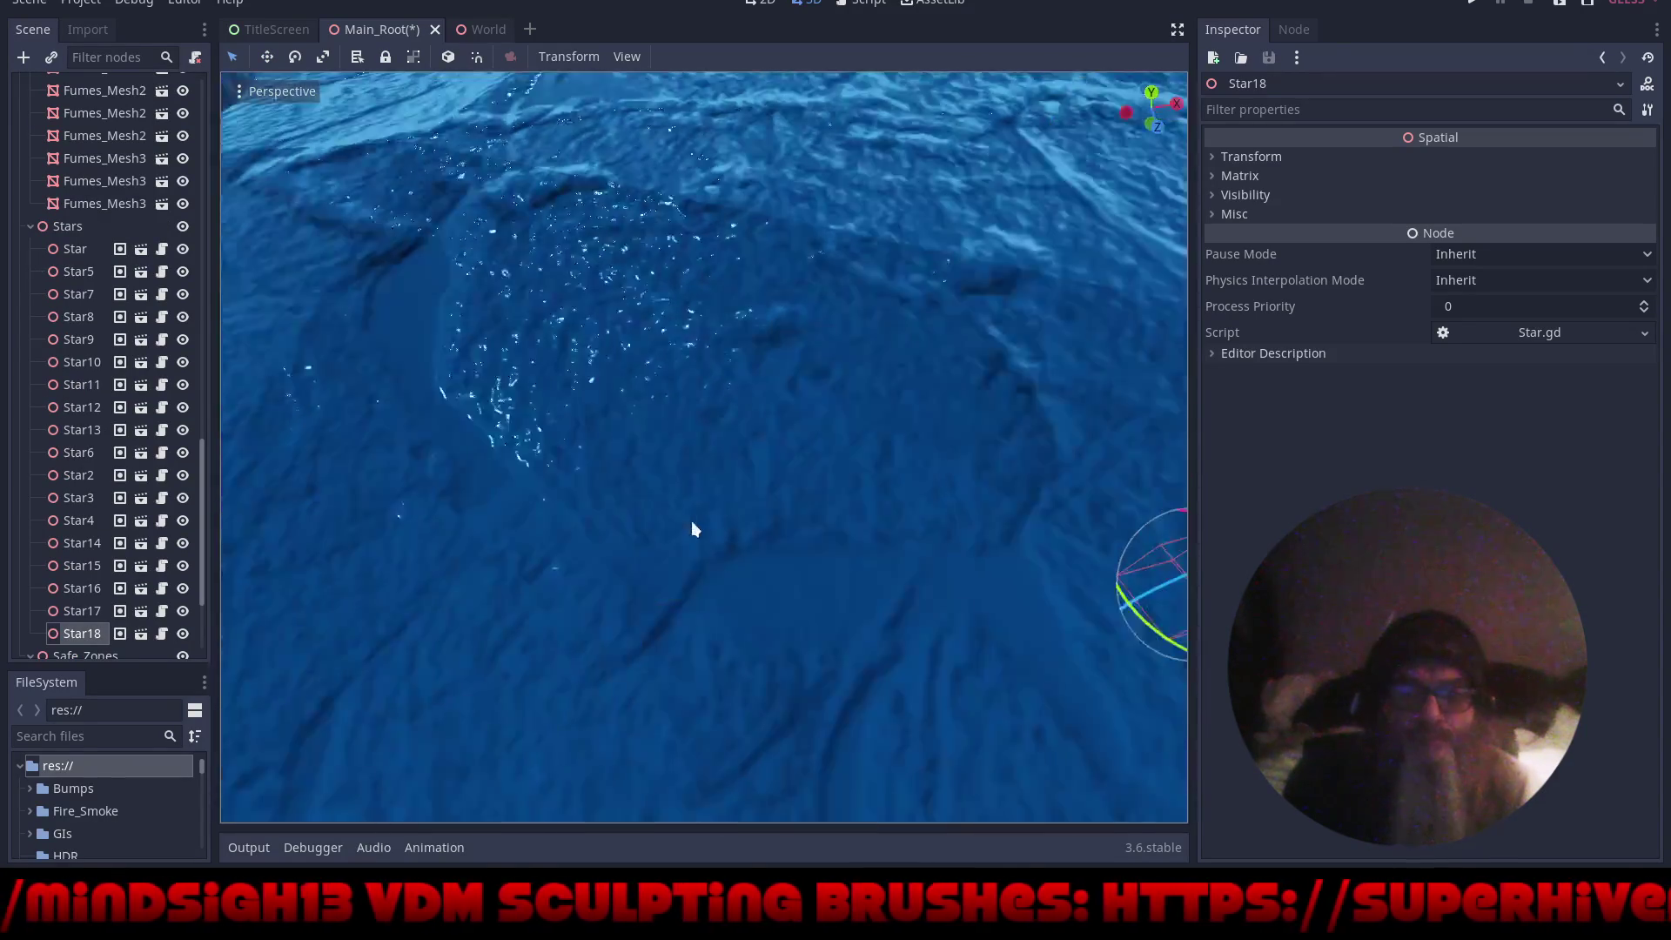
- Frame Star18, expand the viewport, and orbit to view the cave around it
key("f")
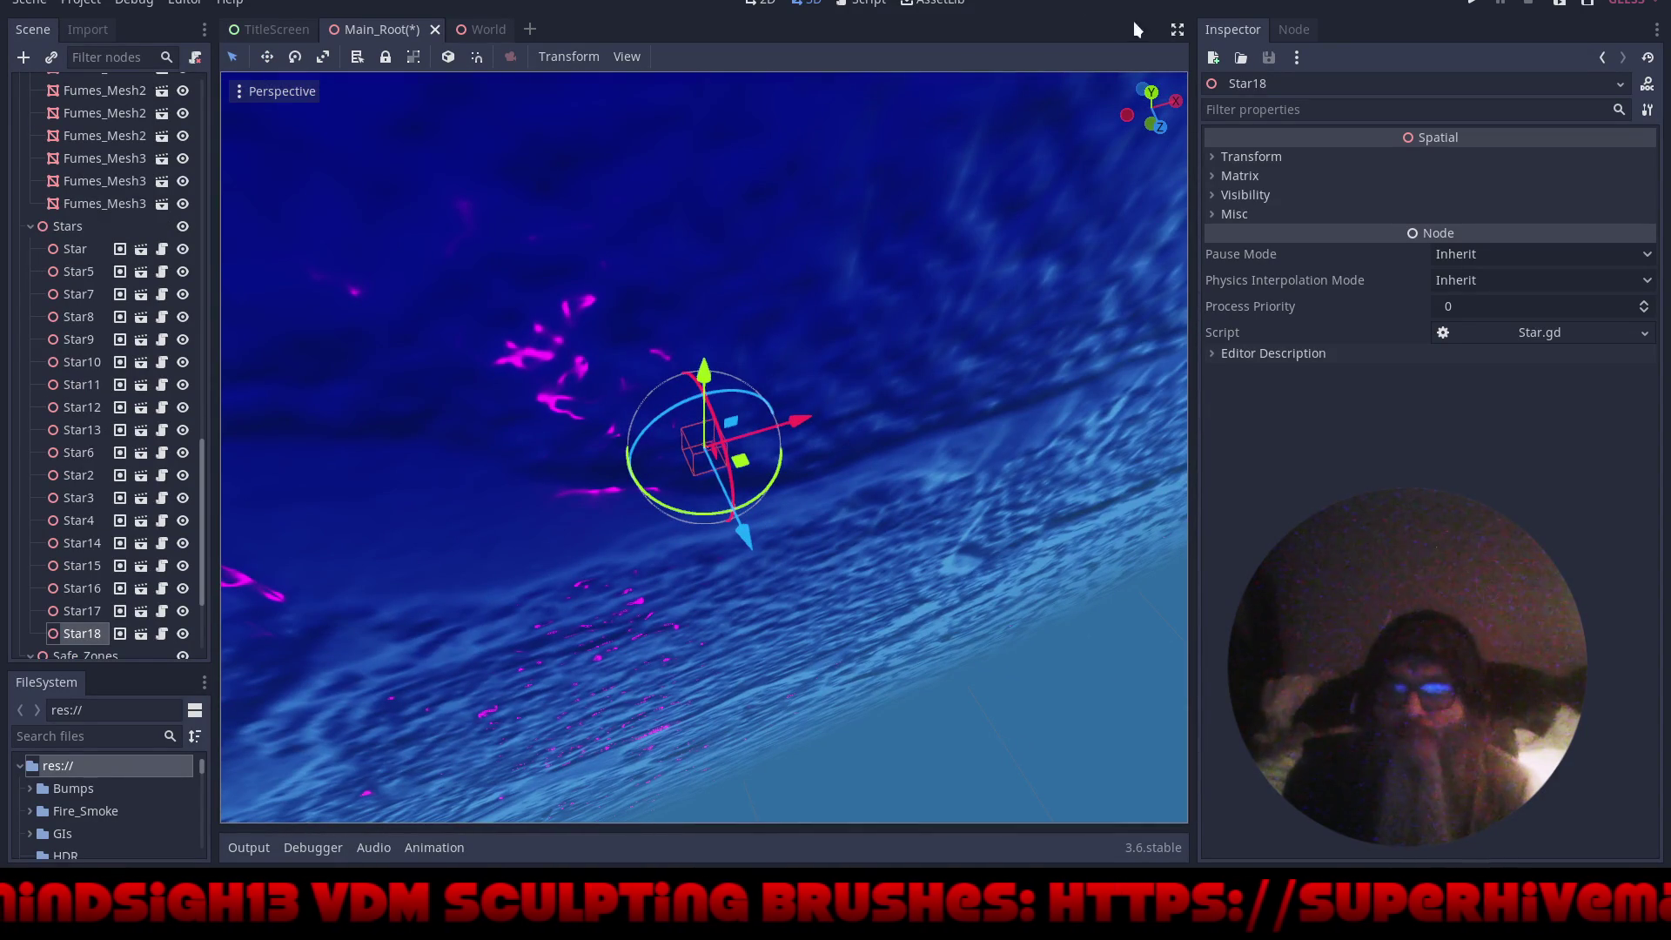
left_click(1179, 29)
mouse_move(895, 345)
left_mouse_down()
mouse_move(897, 567)
mouse_move(1054, 515)
mouse_move(1141, 430)
mouse_move(1076, 394)
mouse_move(1059, 486)
mouse_move(907, 561)
mouse_move(893, 488)
mouse_move(842, 493)
mouse_move(853, 540)
left_mouse_up()
scroll(1059, 485, "up", 2)
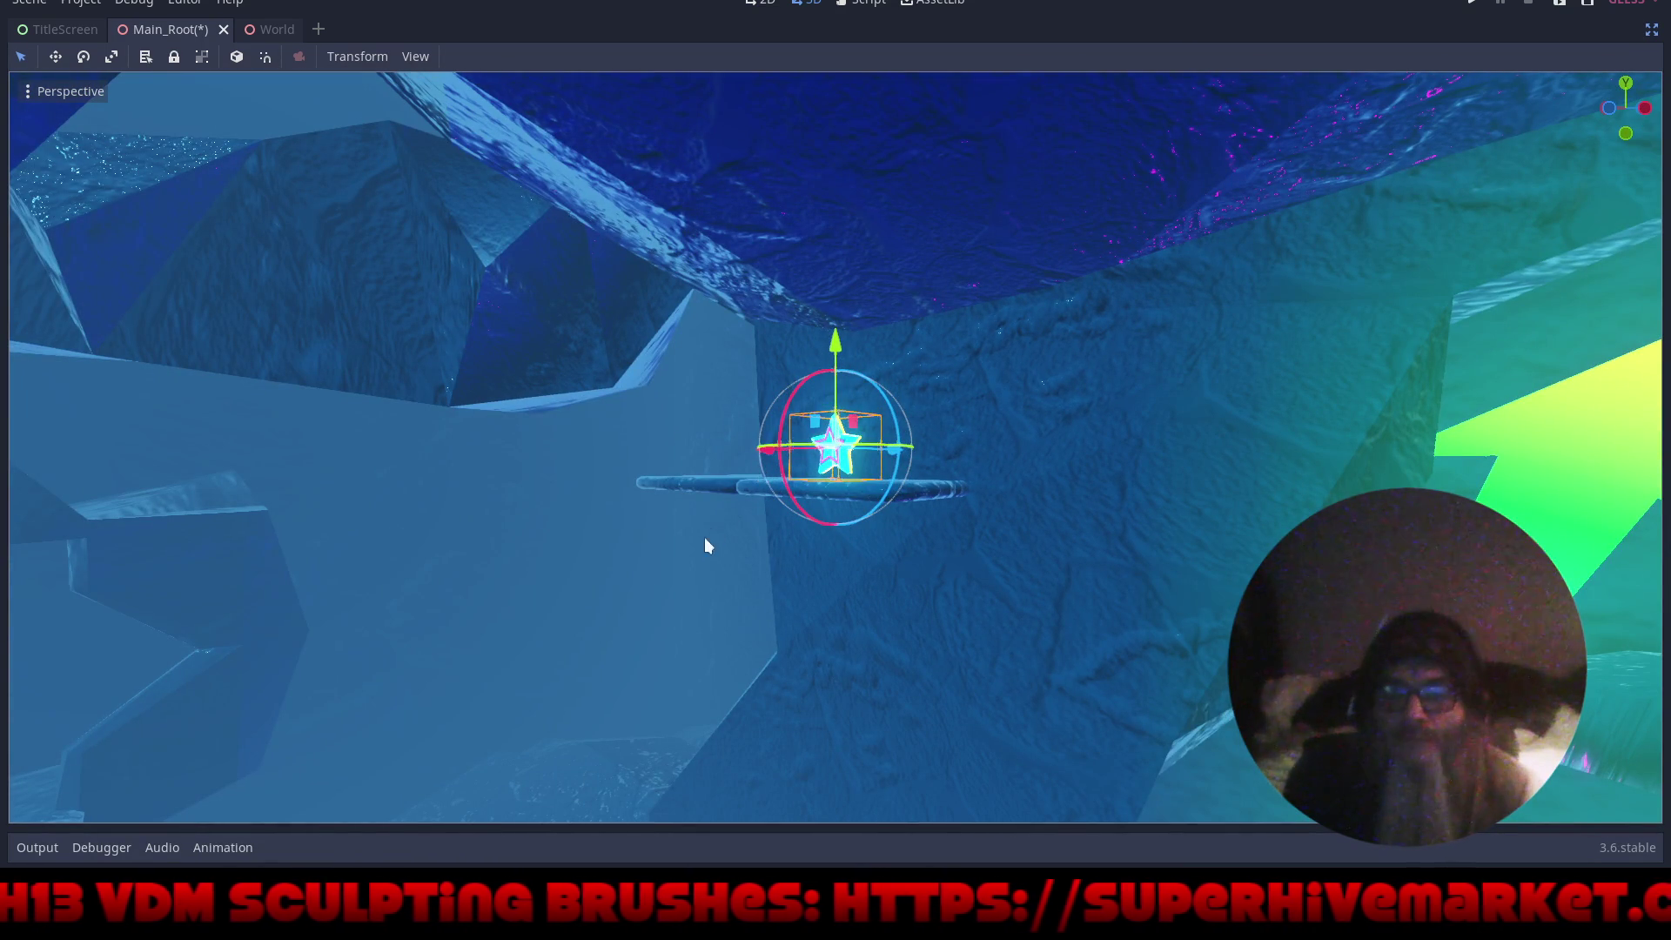
left_click_drag(705, 545, 843, 568)
- Duplicate the star and move the copy left along X and upward
key("ctrl+d")
mouse_move(749, 447)
left_mouse_down()
mouse_move(379, 496)
mouse_move(271, 560)
left_mouse_up()
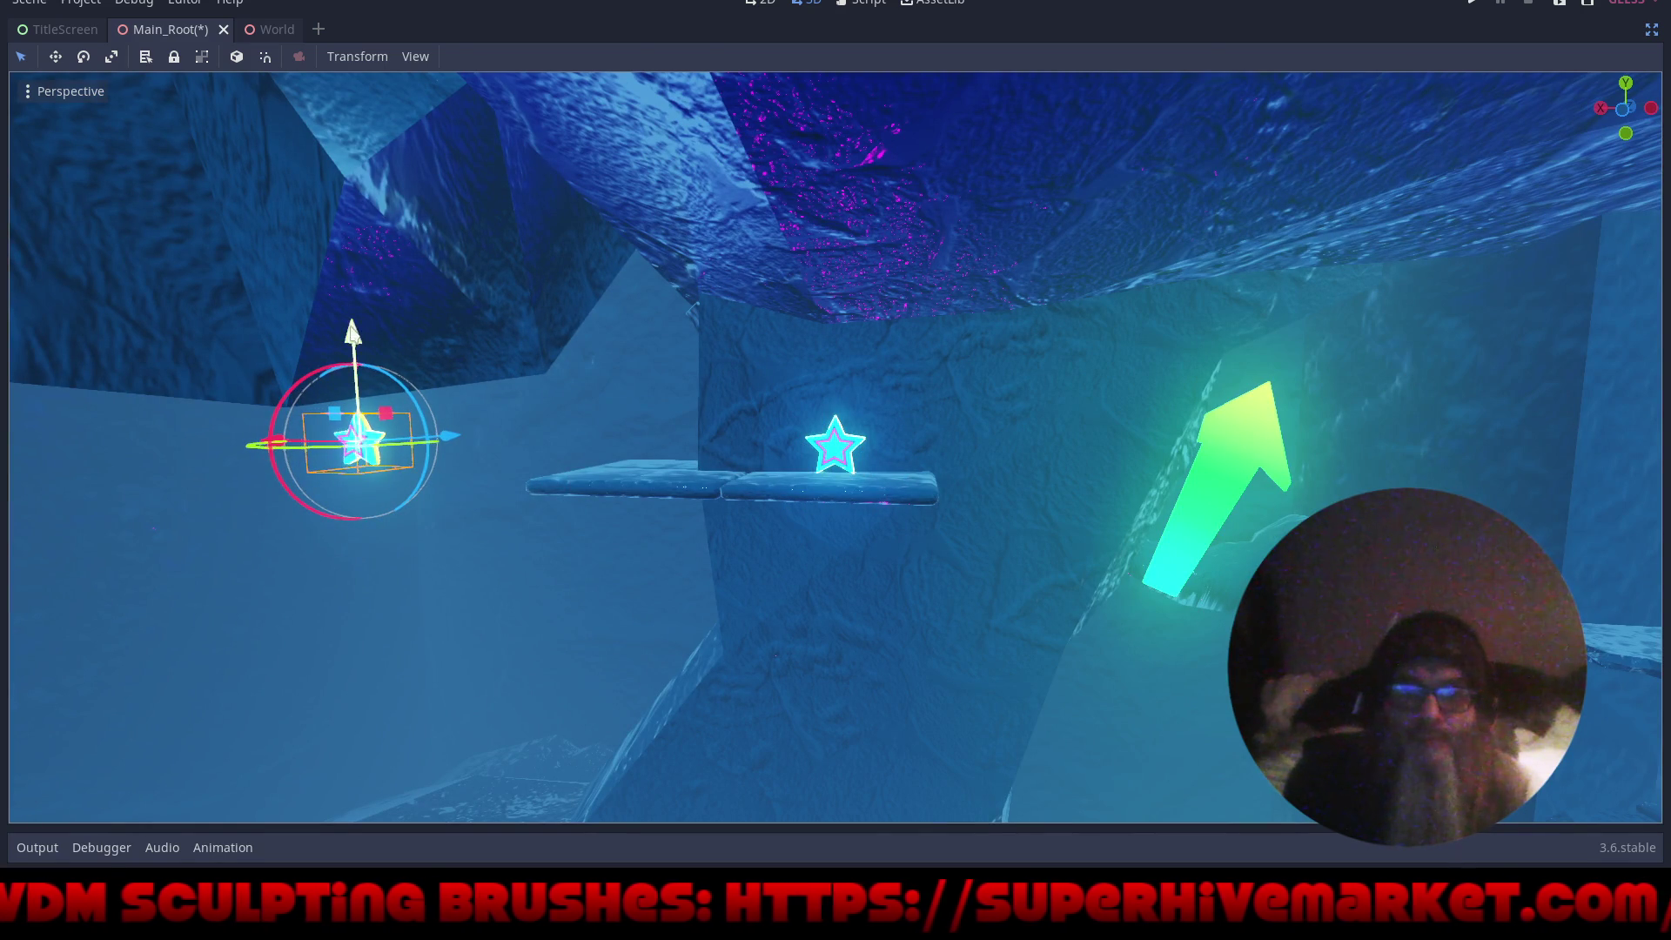
left_click_drag(352, 329, 363, 12)
key("f")
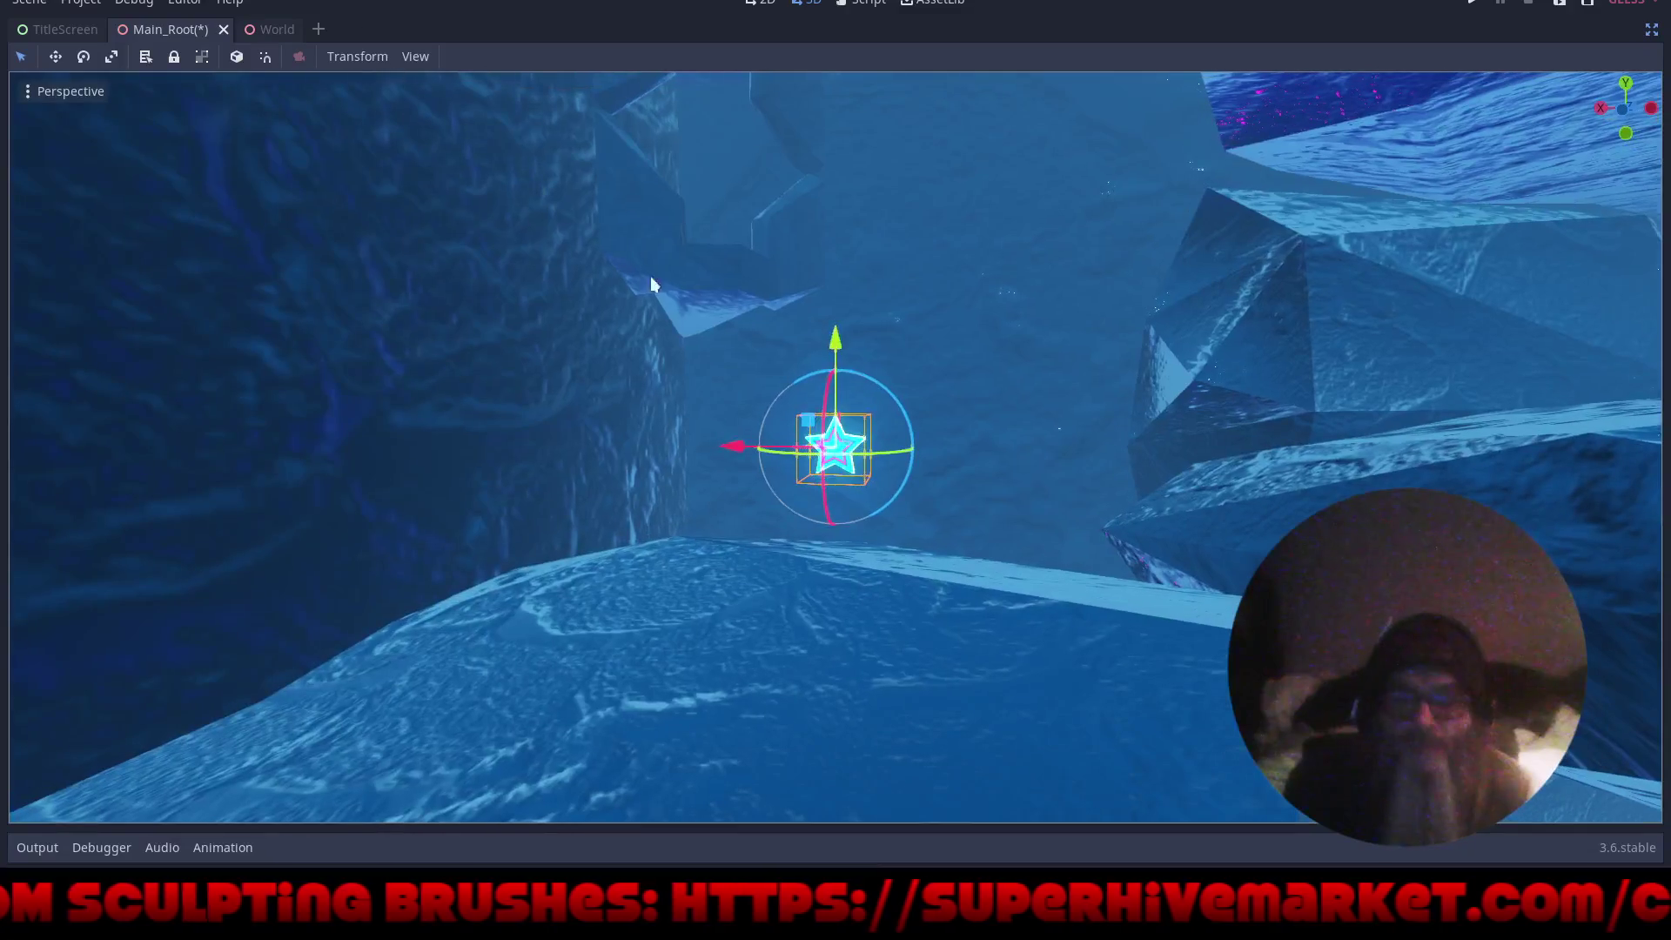
left_click_drag(834, 341, 838, 83)
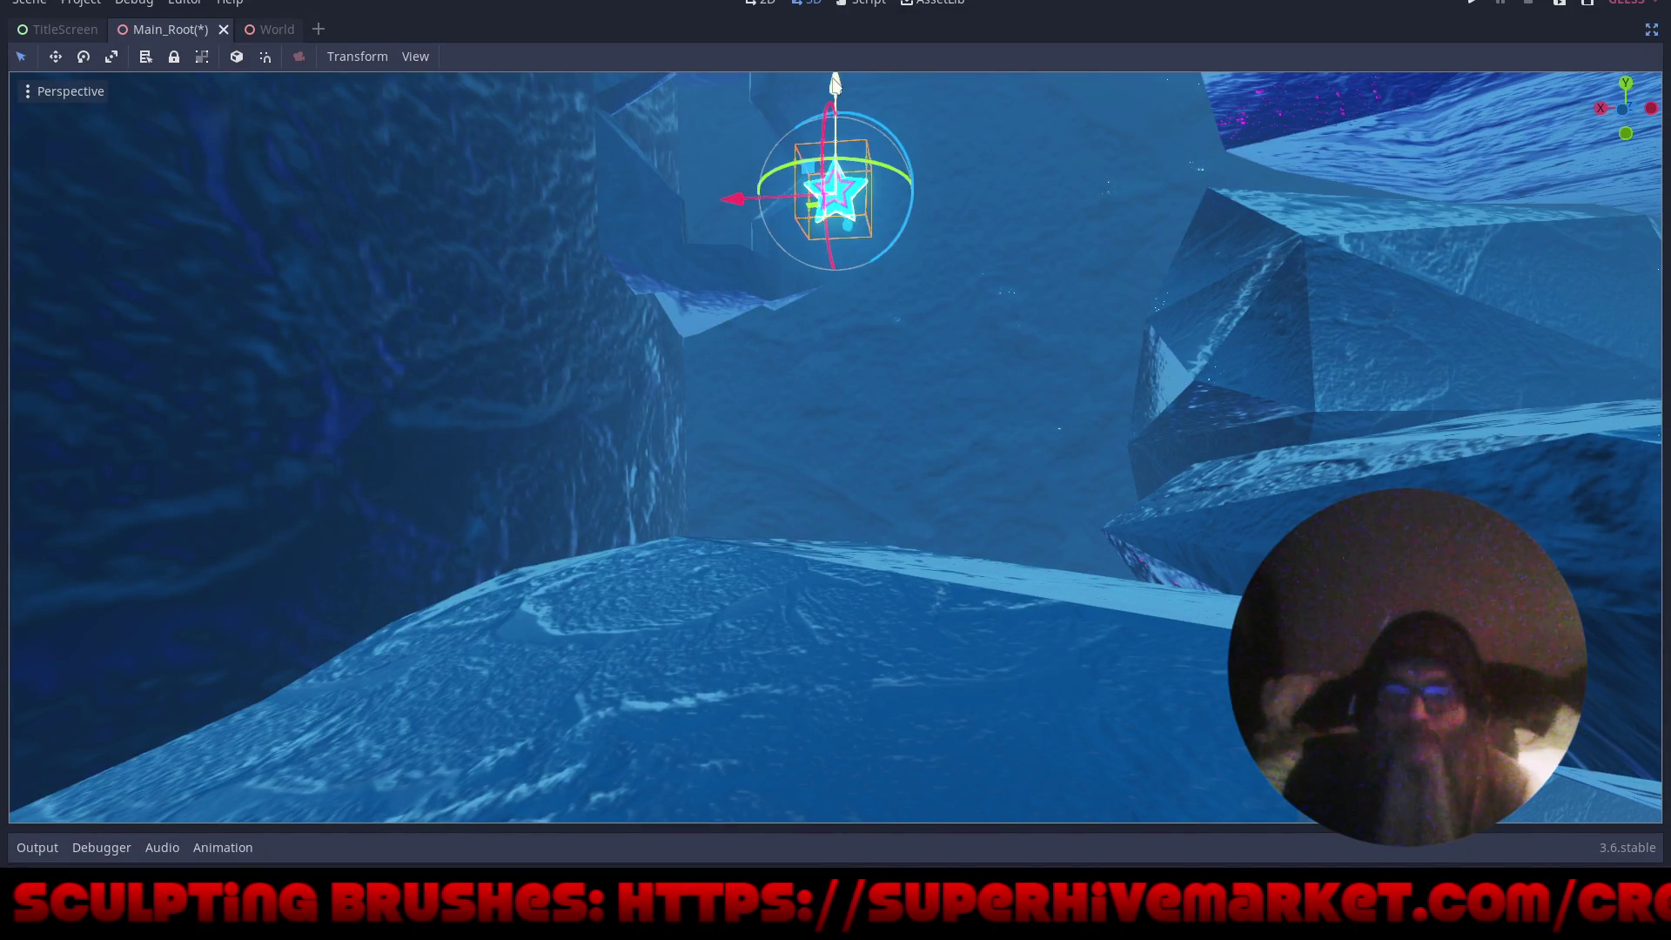
key("f")
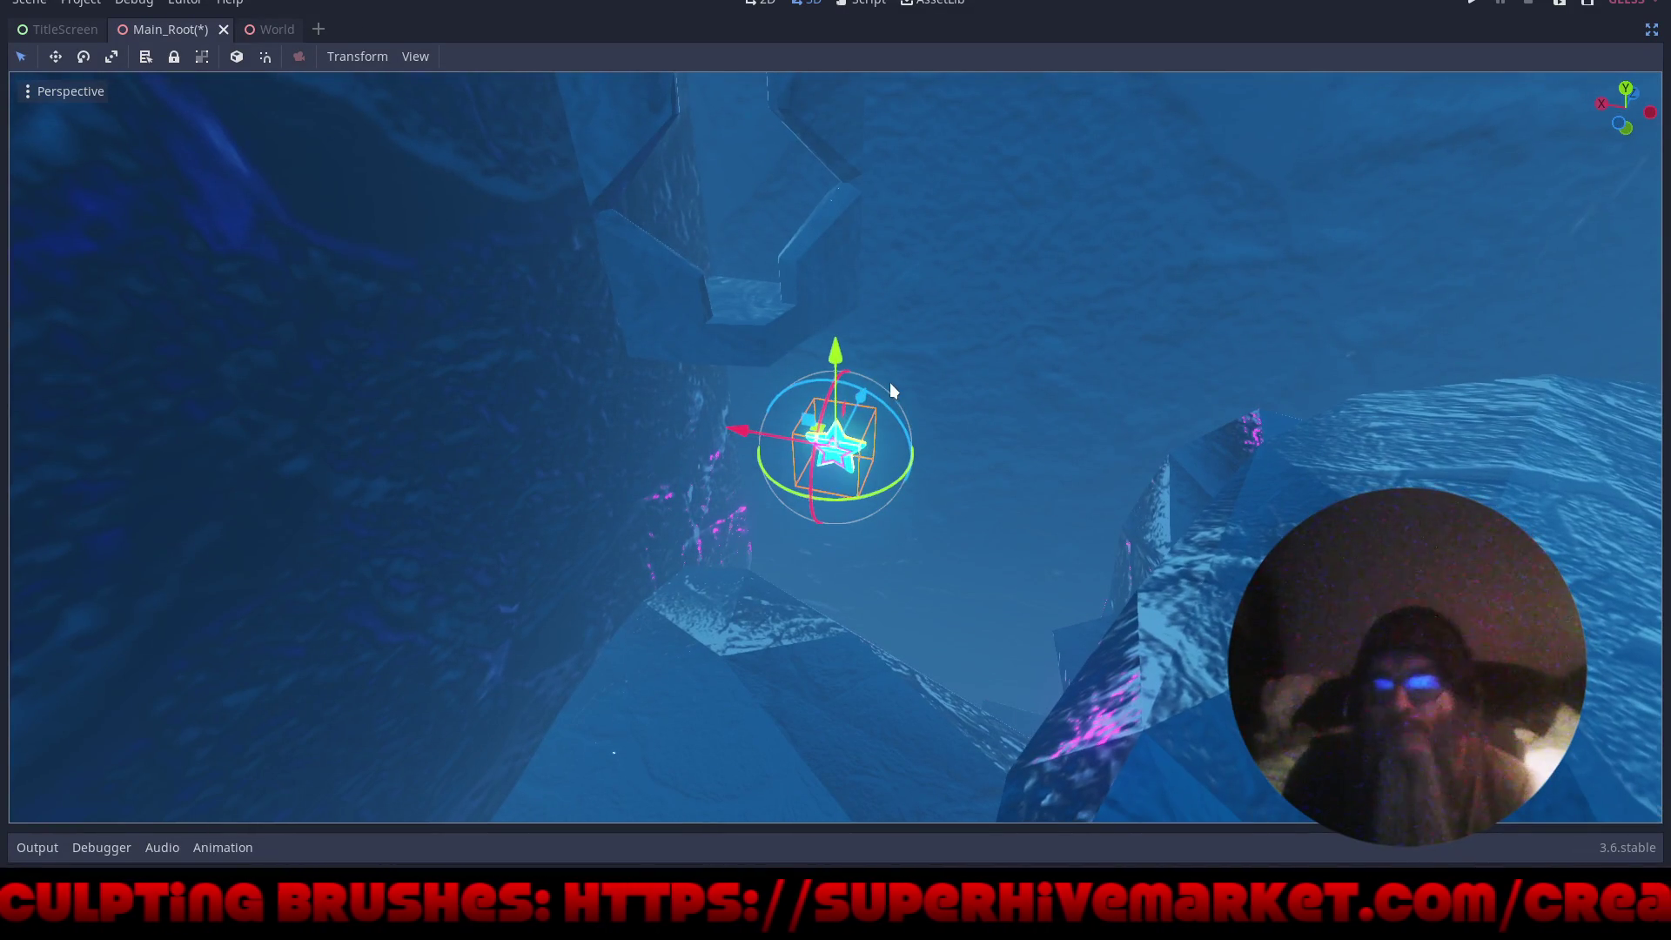
- Lower the star about 6.45 units and shift it 3.12 units into the crystal's hollow
left_click_drag(952, 303, 974, 572)
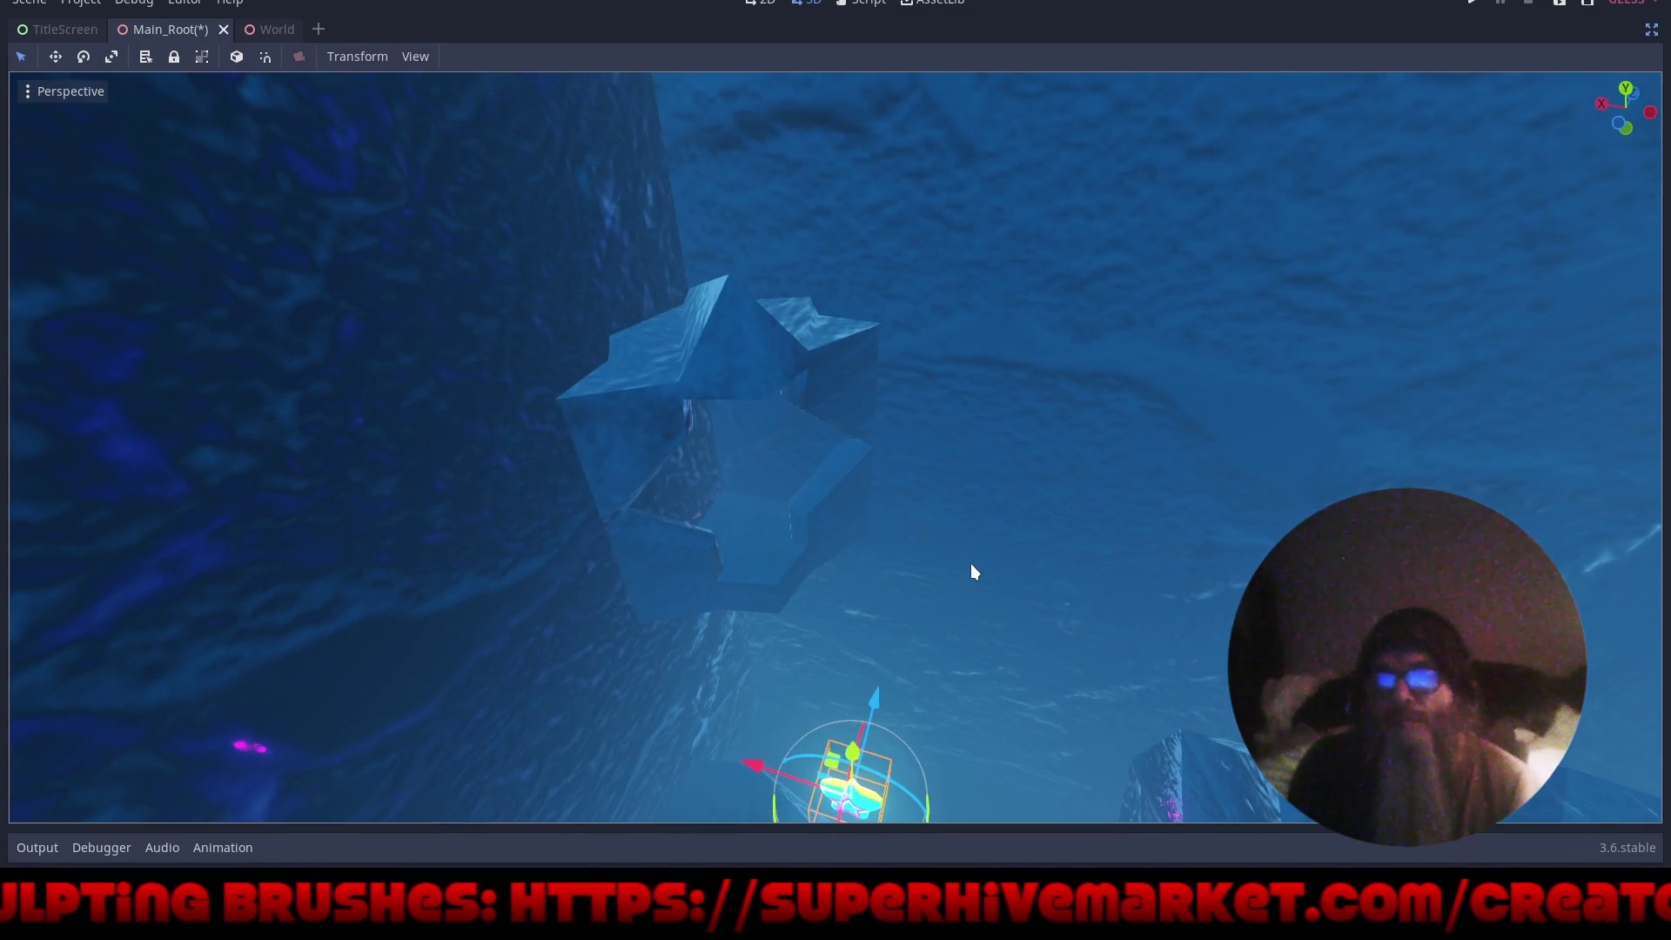
mouse_move(964, 692)
left_mouse_down()
mouse_move(858, 624)
mouse_move(883, 672)
mouse_move(950, 517)
mouse_move(814, 548)
mouse_move(813, 334)
mouse_move(836, 392)
mouse_move(928, 388)
left_mouse_up()
left_click_drag(1073, 443, 1106, 495)
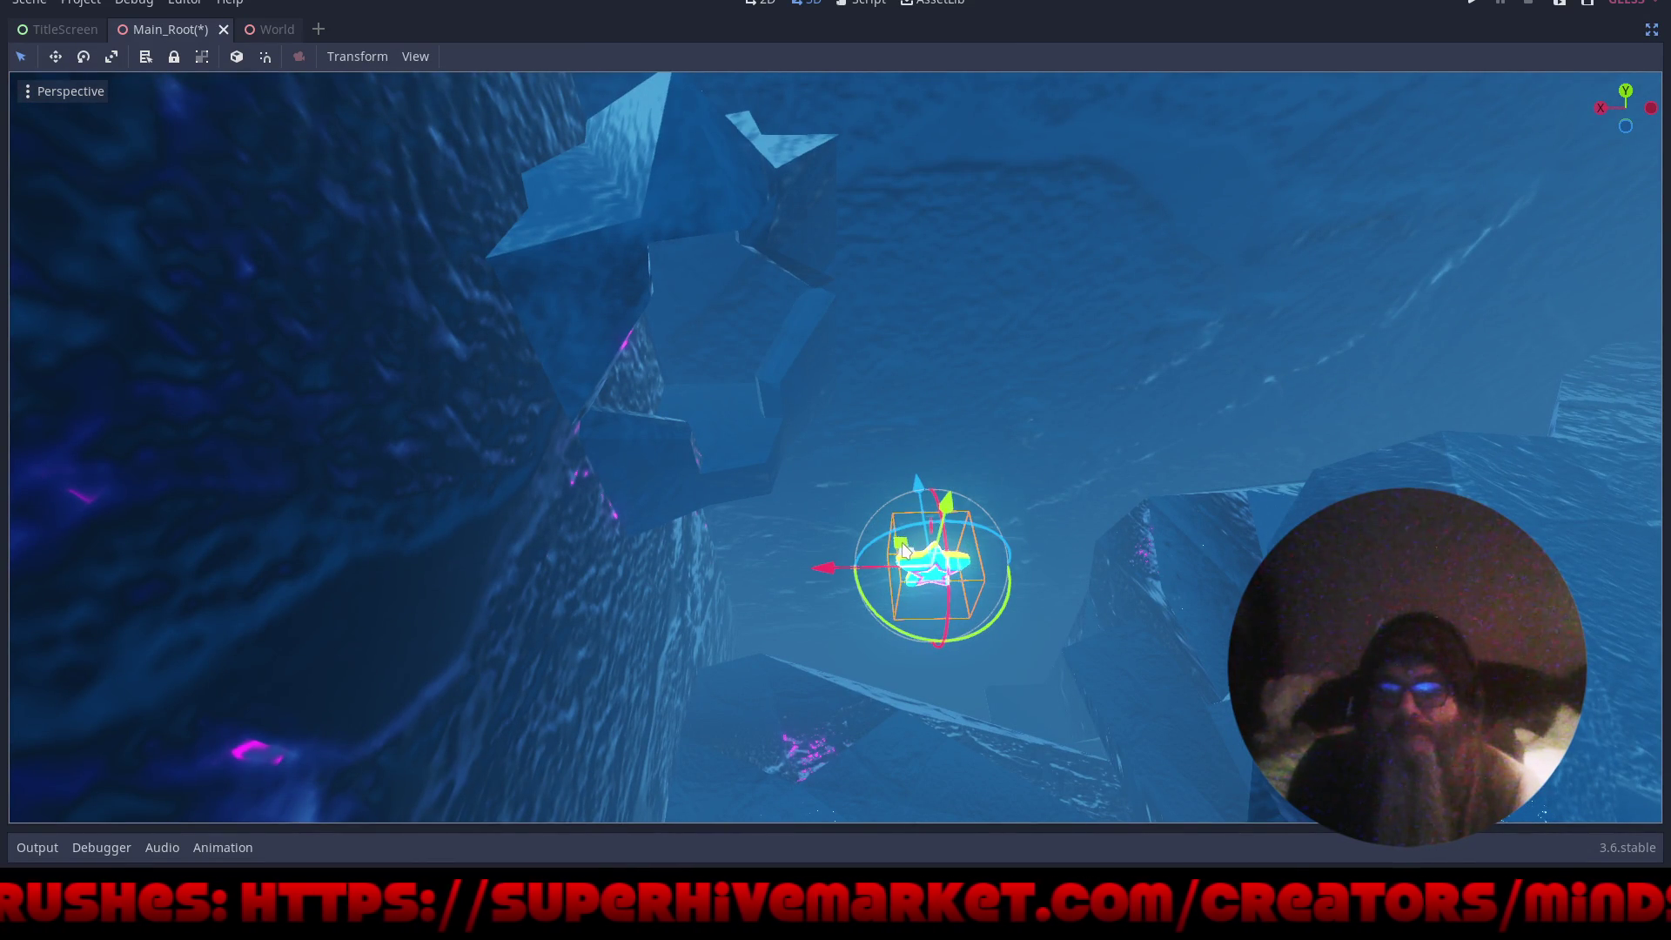
left_click_drag(901, 546, 830, 474)
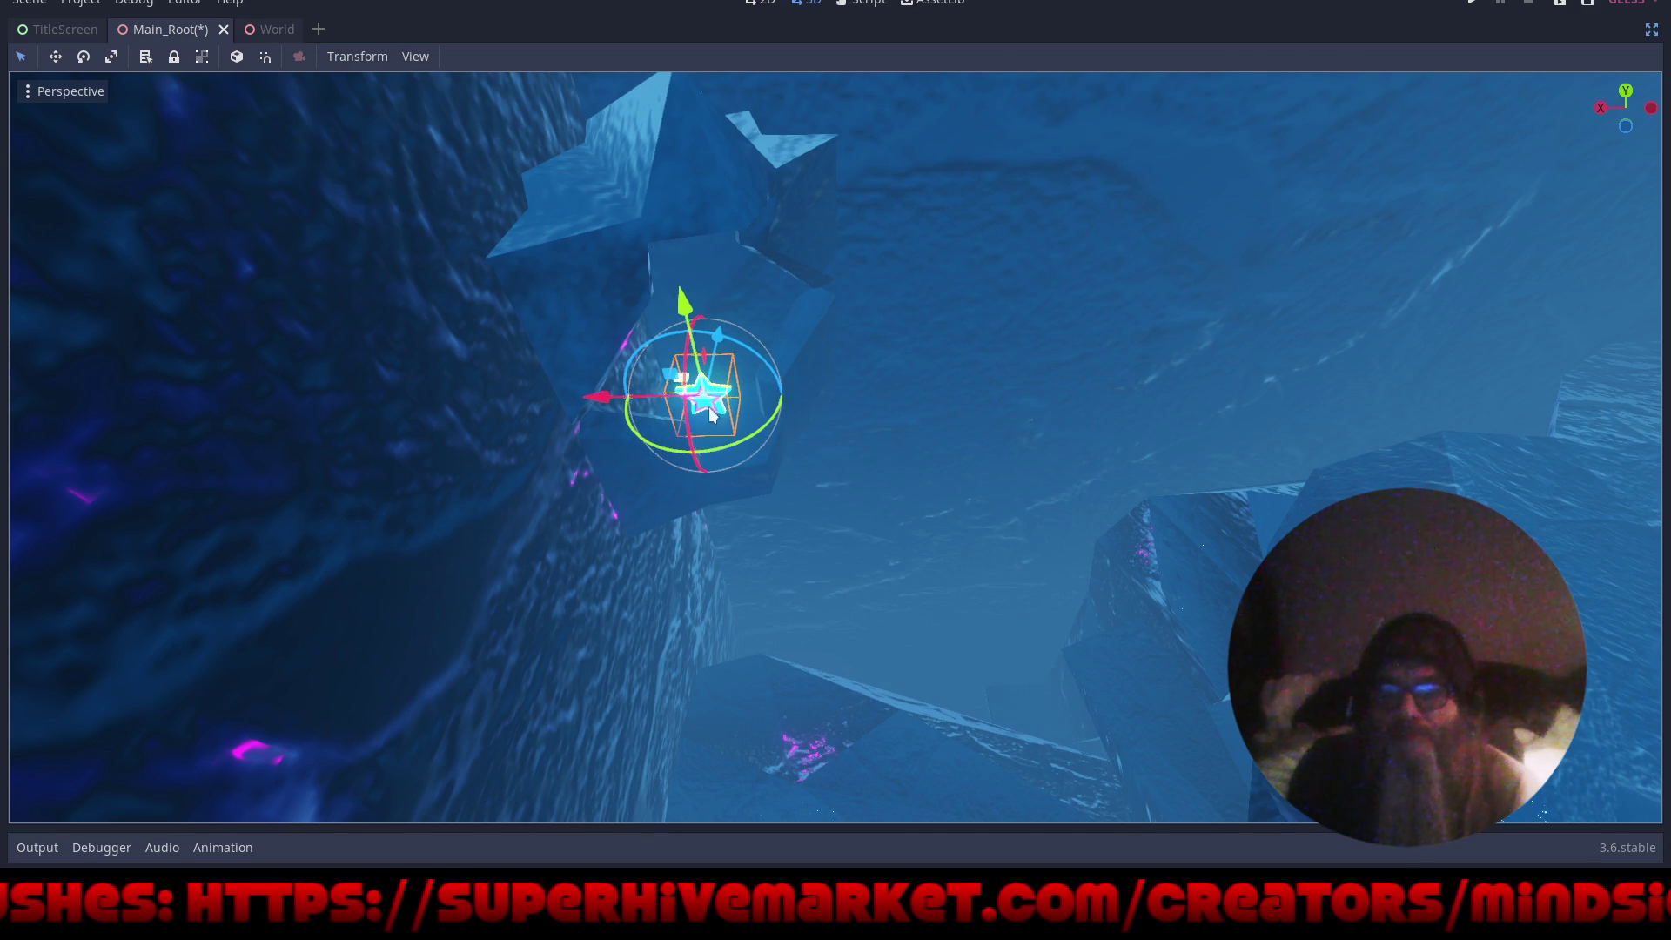
scroll(973, 505, "up", 3)
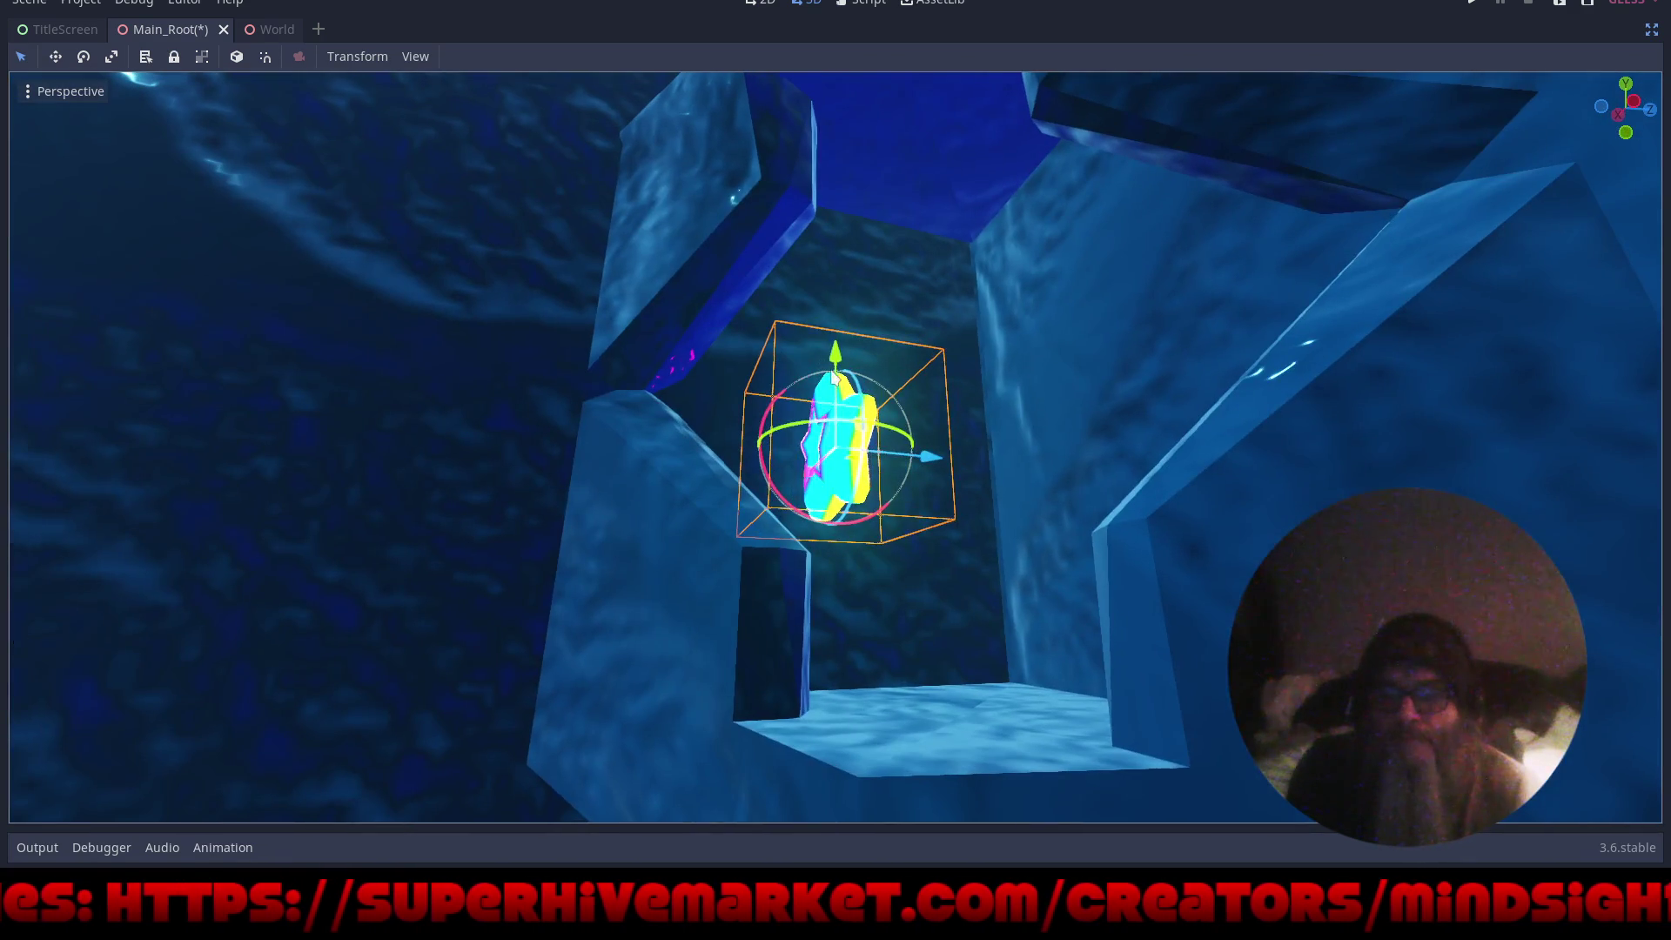
left_click_drag(836, 366, 866, 522)
mouse_move(933, 642)
left_mouse_down()
mouse_move(1016, 597)
mouse_move(1096, 827)
mouse_move(1067, 216)
mouse_move(923, 301)
left_mouse_up()
mouse_move(957, 237)
left_mouse_down()
mouse_move(950, 295)
mouse_move(923, 270)
left_mouse_up()
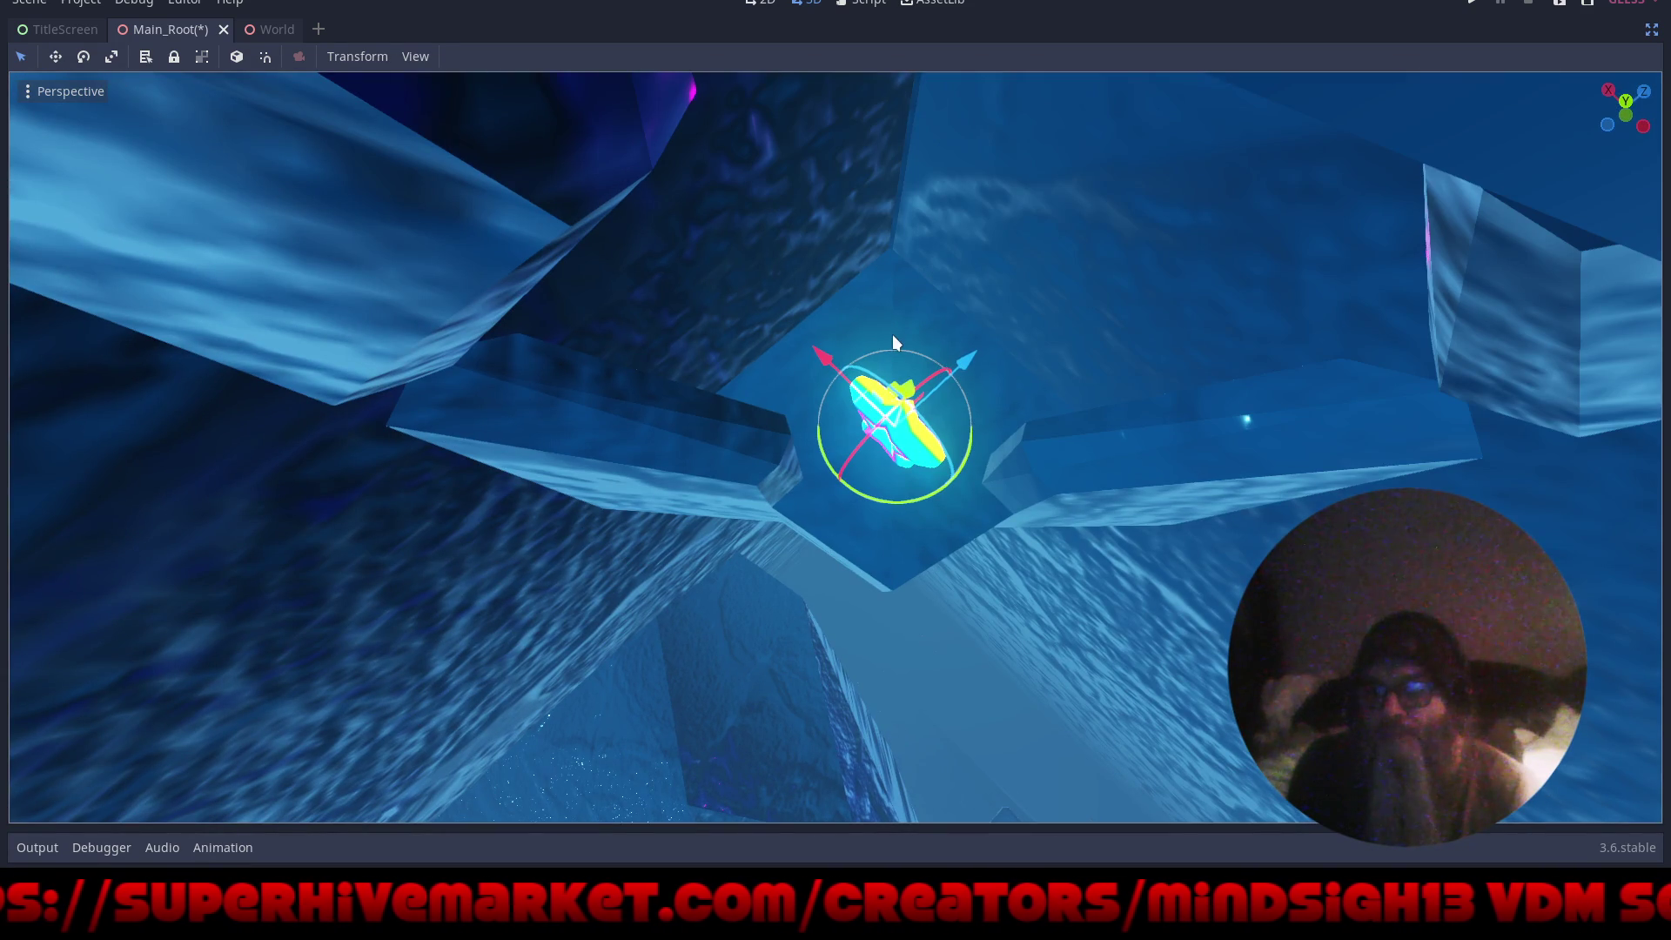
- In Move mode, raise and slide the star into the crystal's opening
key("w")
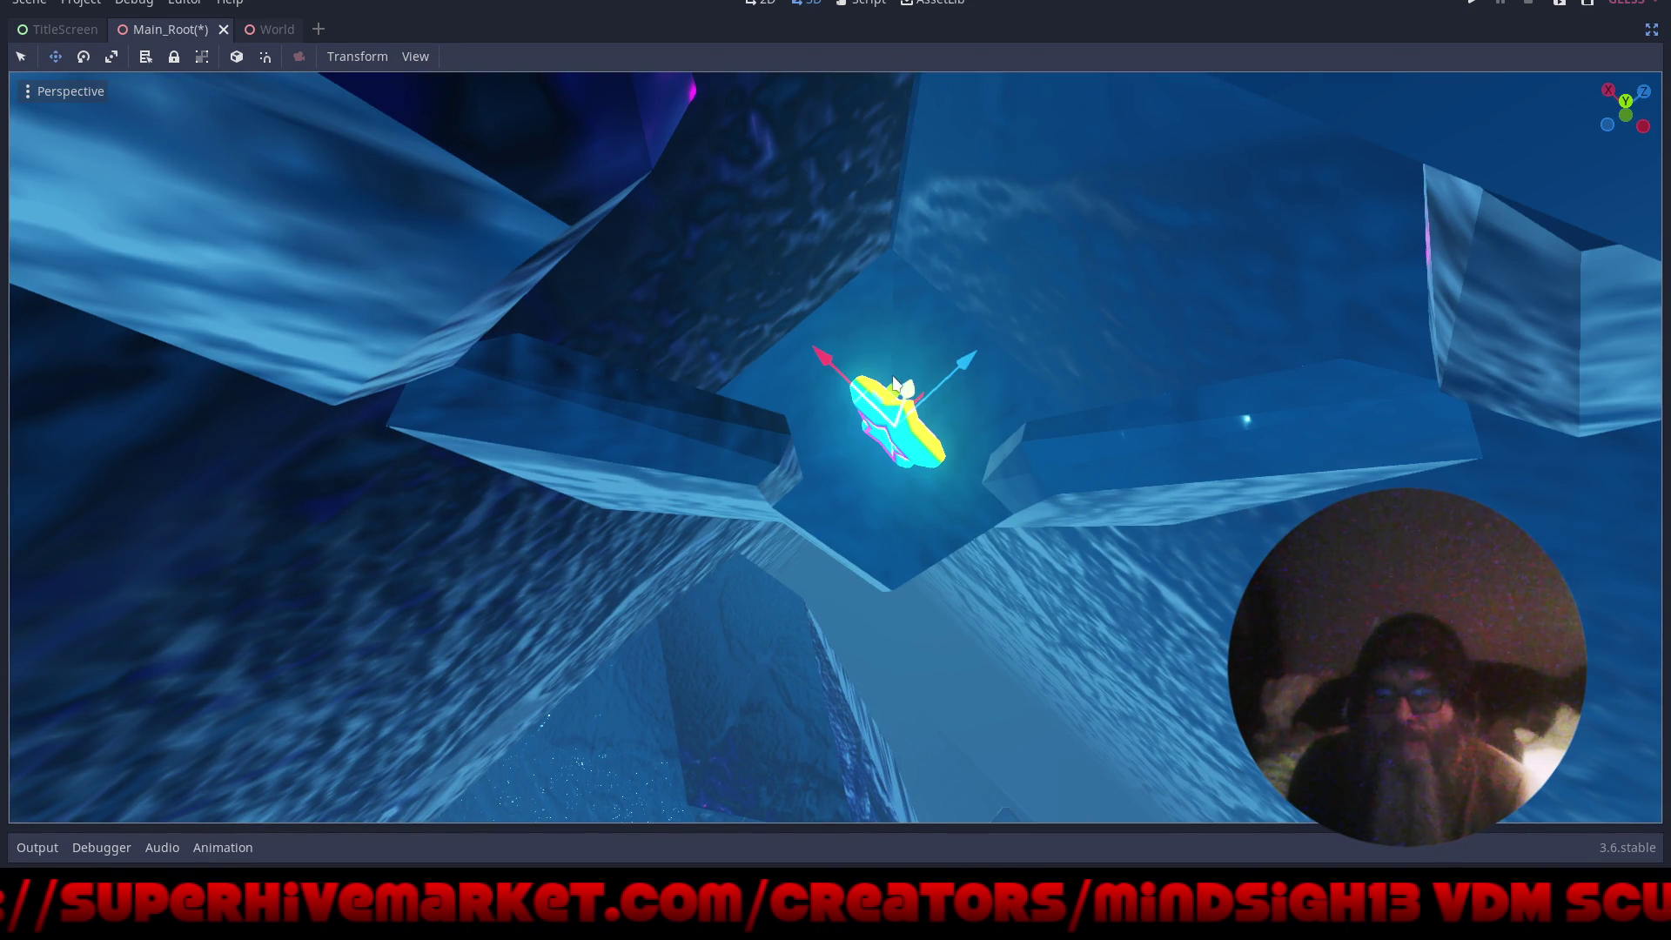
scroll(885, 396, "up", 3)
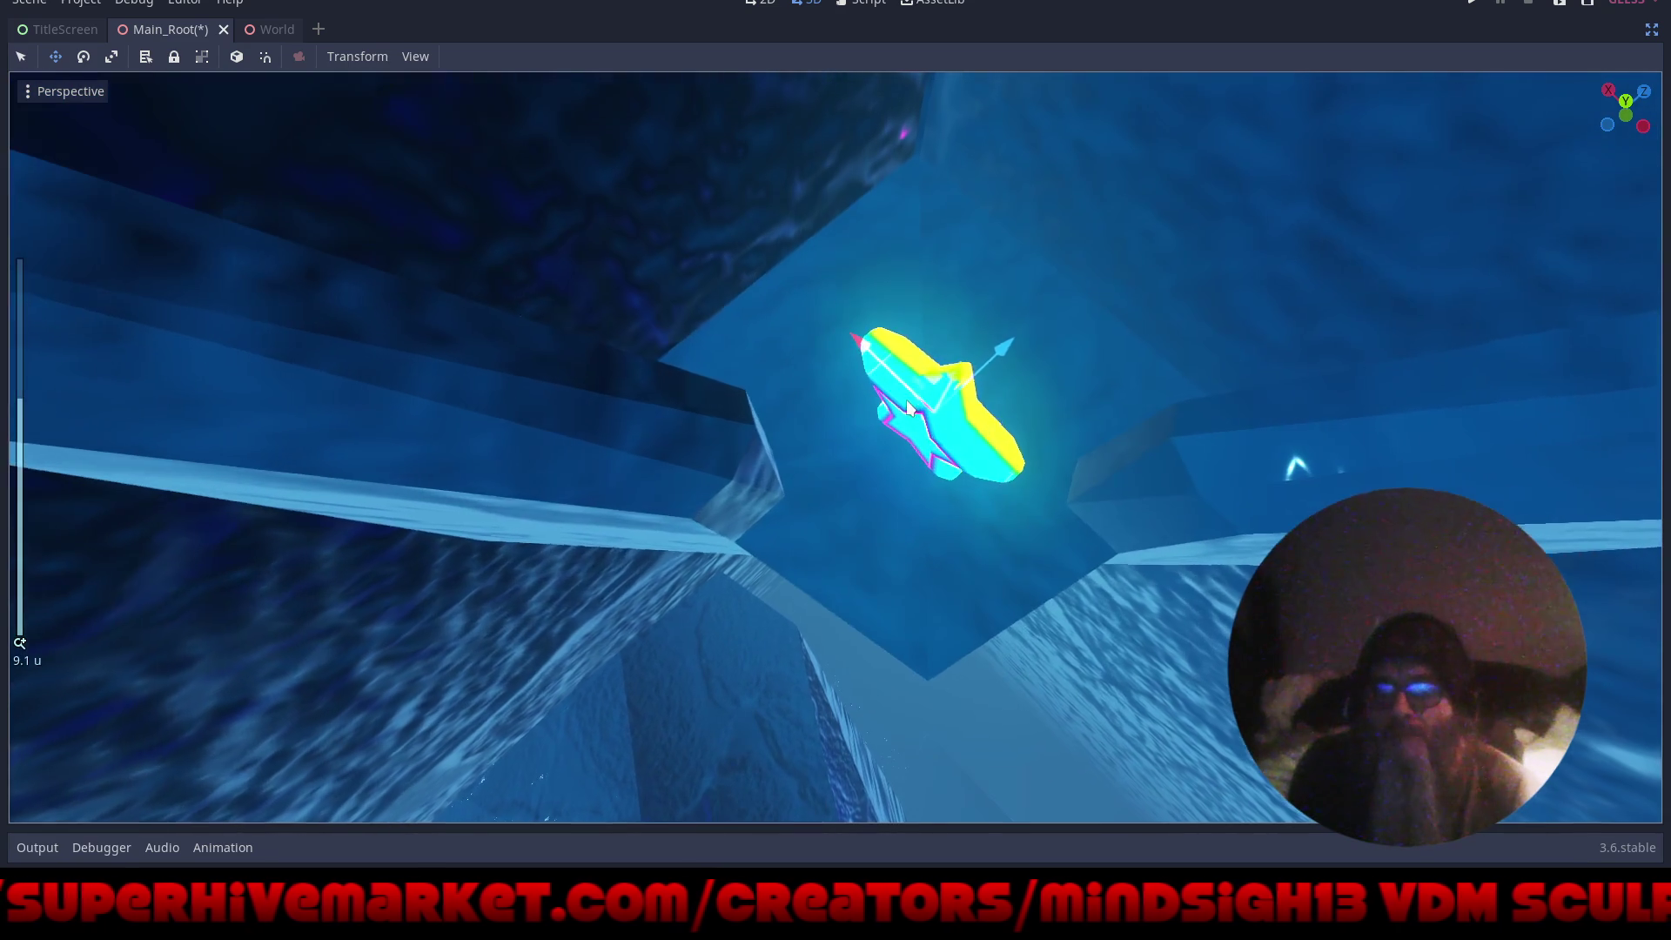
mouse_move(928, 376)
left_mouse_down()
mouse_move(934, 348)
mouse_move(1005, 451)
mouse_move(1314, 338)
left_mouse_up()
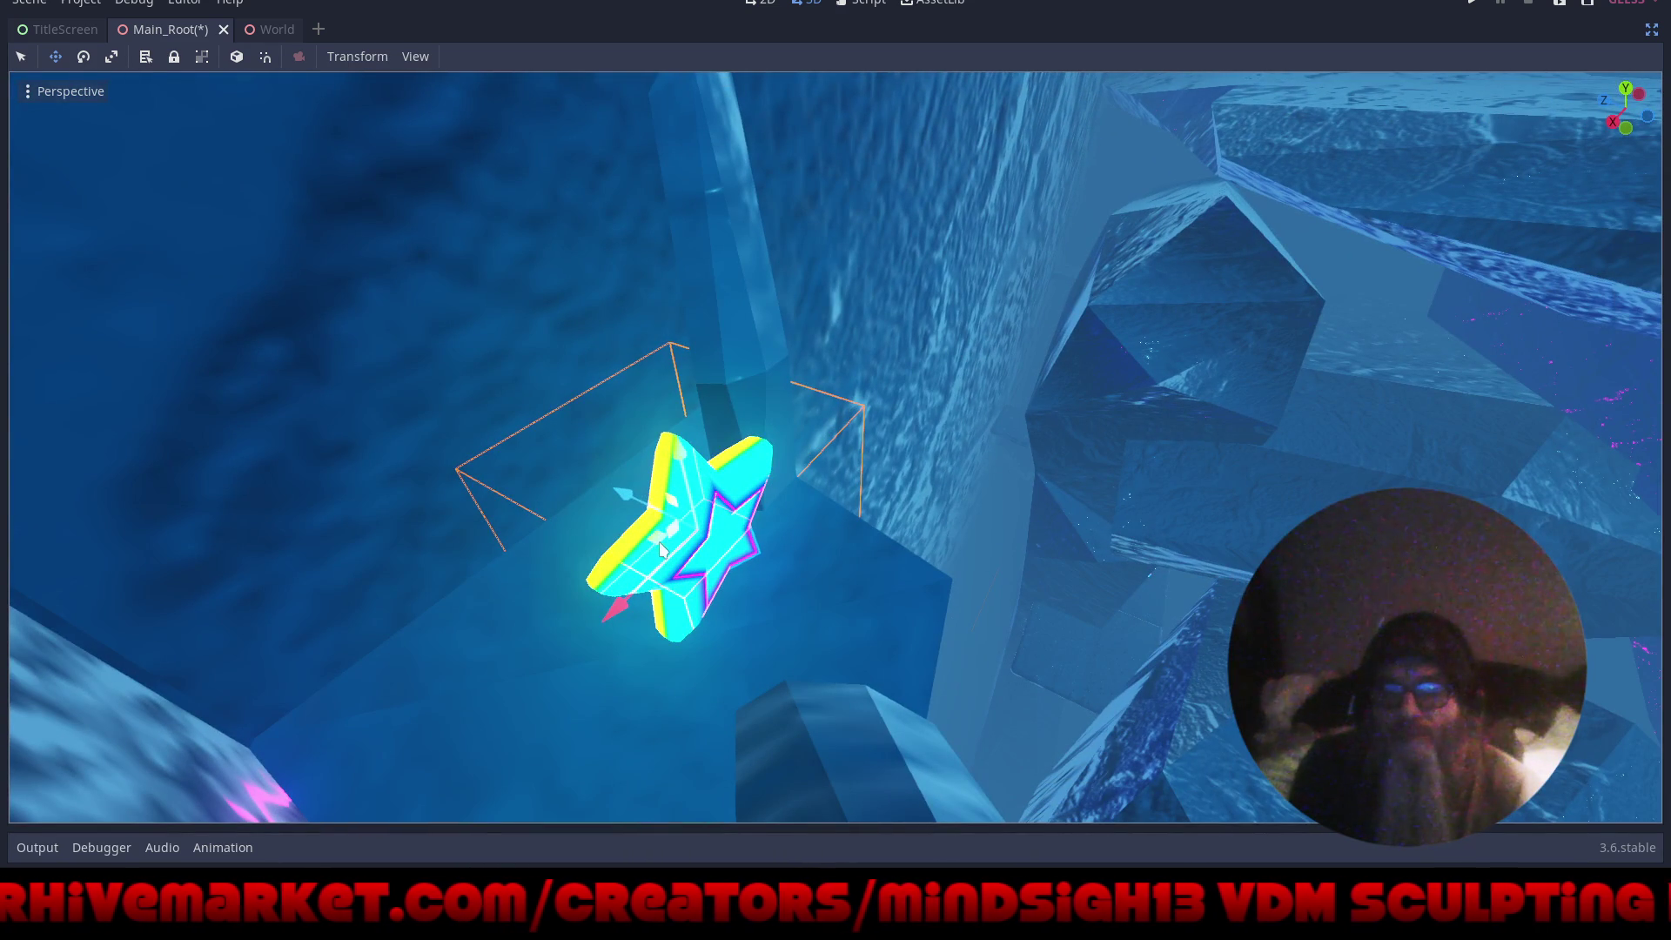
mouse_move(660, 547)
left_mouse_down()
mouse_move(498, 651)
mouse_move(520, 634)
left_mouse_up()
left_click_drag(918, 558, 513, 372)
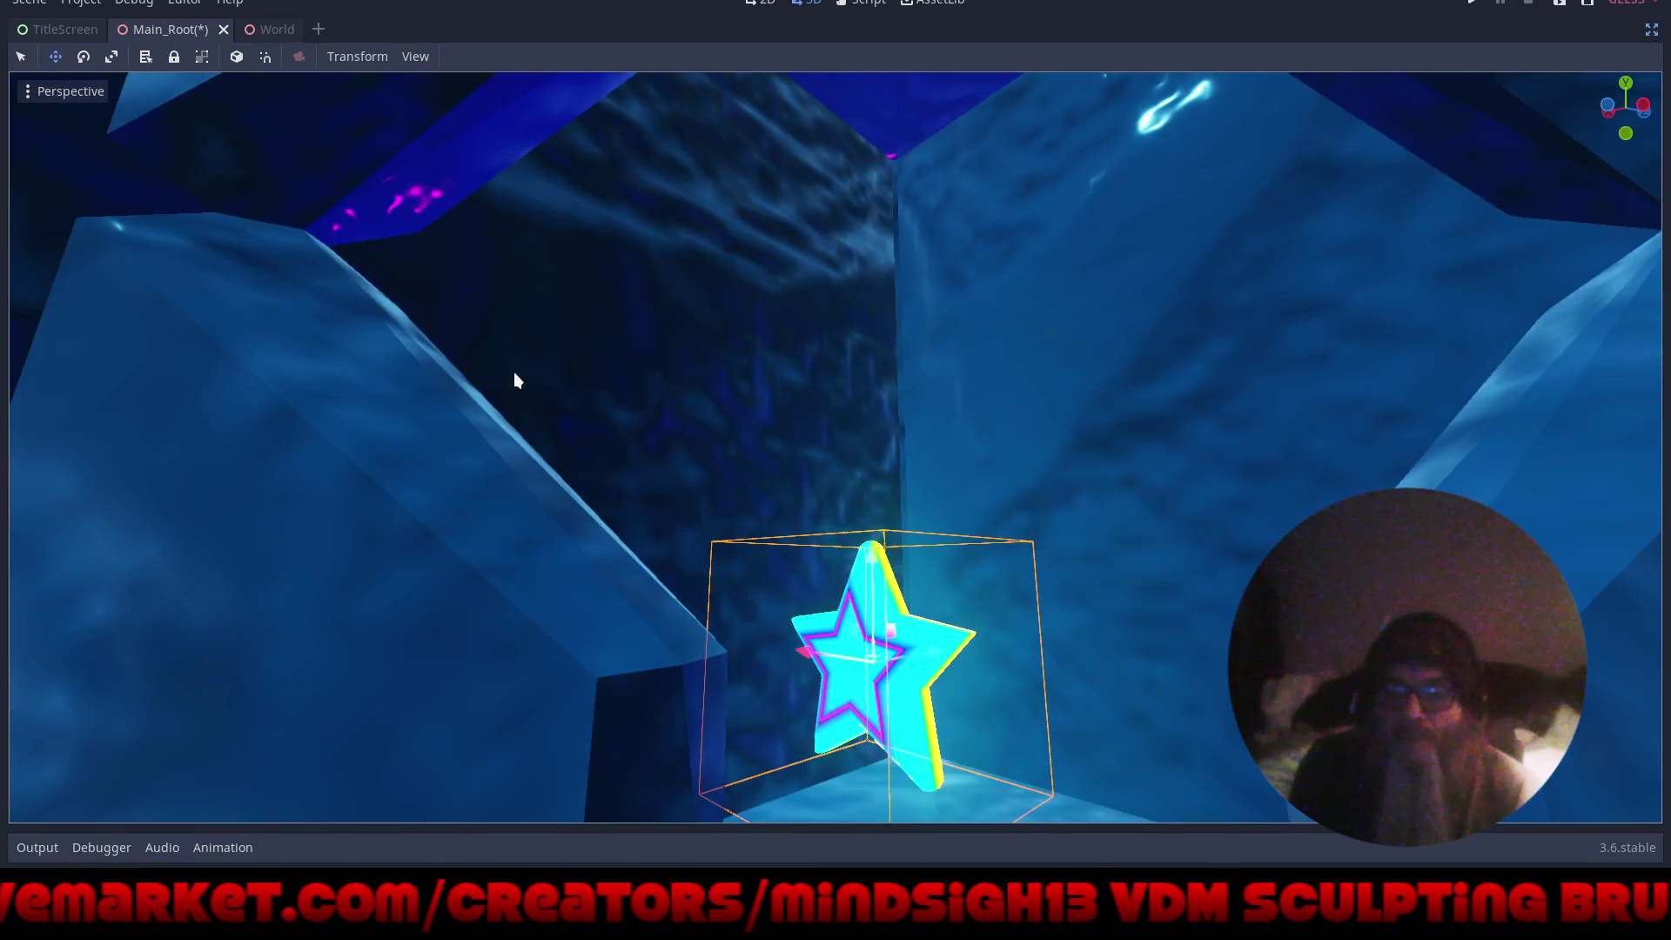
scroll(907, 311, "down", 5)
mouse_move(907, 311)
left_mouse_down()
mouse_move(962, 539)
mouse_move(860, 438)
left_mouse_up()
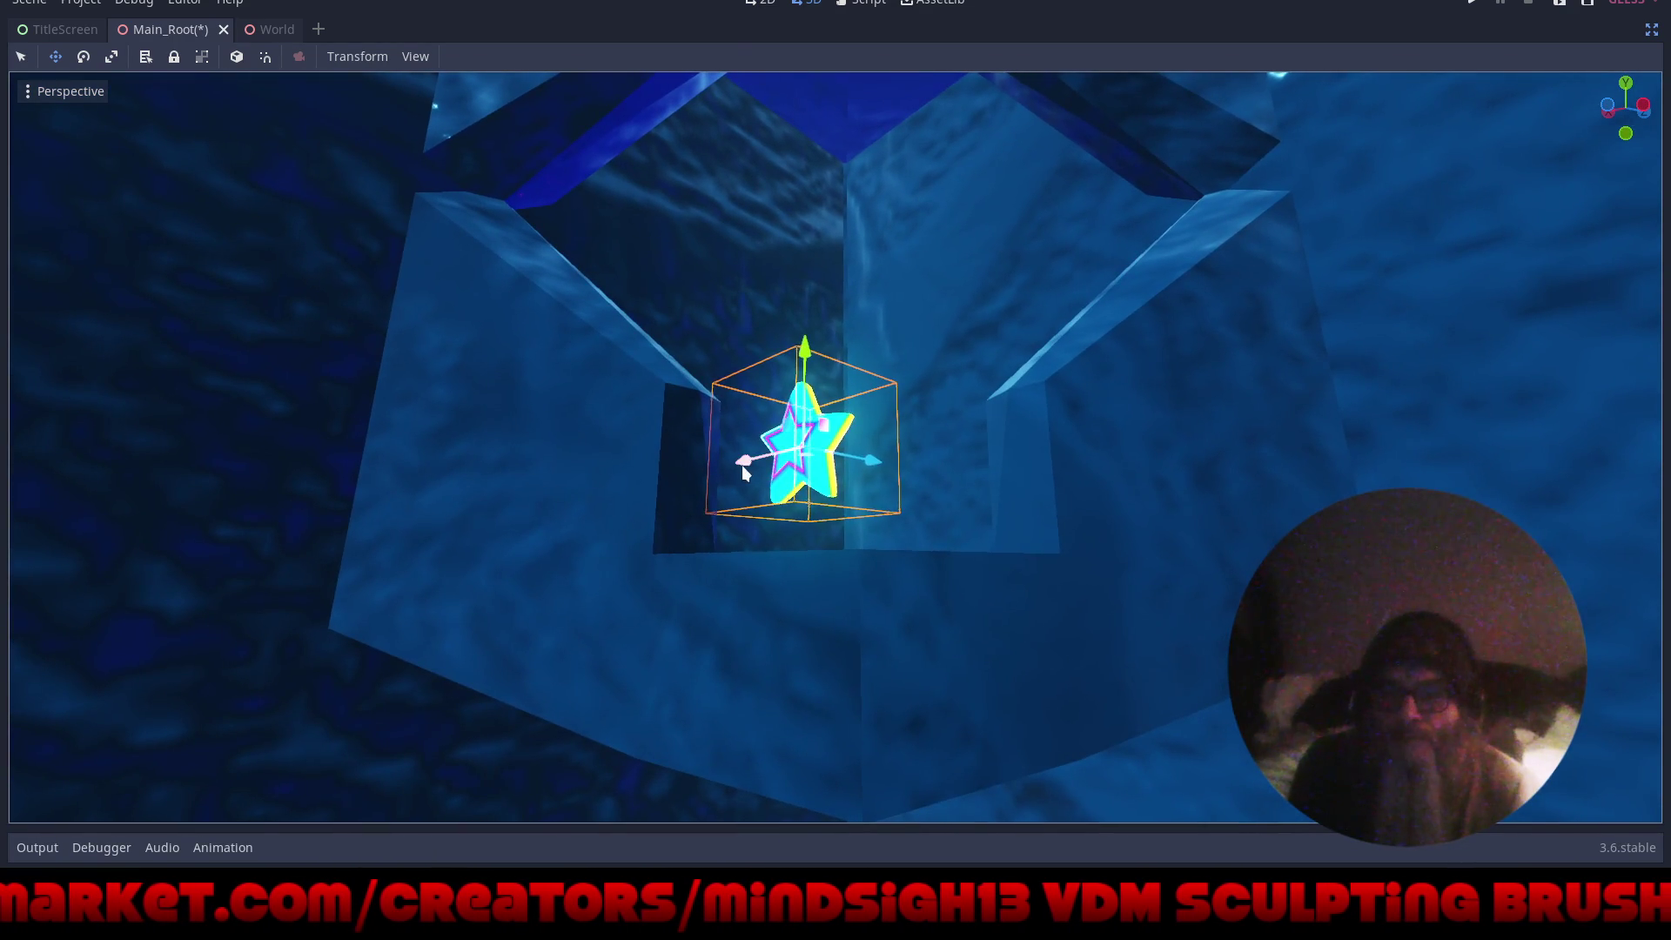
left_click_drag(743, 467, 792, 462)
scroll(798, 293, "down", 3)
mouse_move(798, 293)
left_mouse_down()
mouse_move(996, 452)
mouse_move(716, 353)
mouse_move(1003, 459)
mouse_move(927, 517)
mouse_move(929, 542)
left_mouse_up()
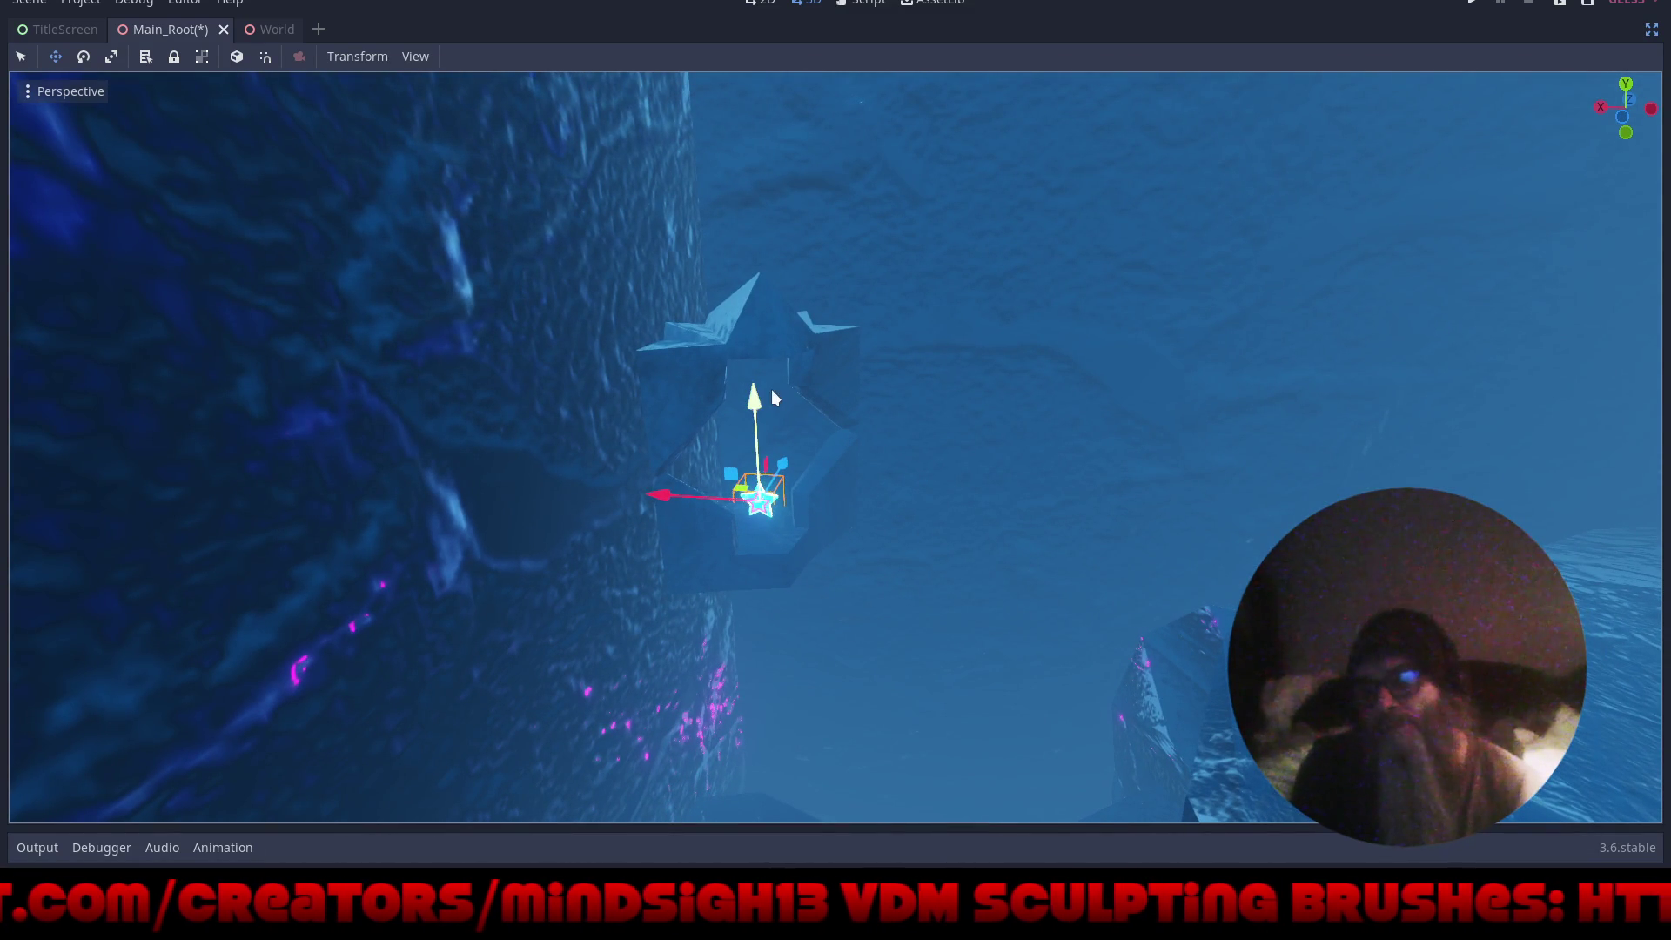
mouse_move(754, 405)
left_mouse_down()
mouse_move(796, 113)
mouse_move(817, 101)
left_mouse_up()
scroll(877, 235, "up", 5)
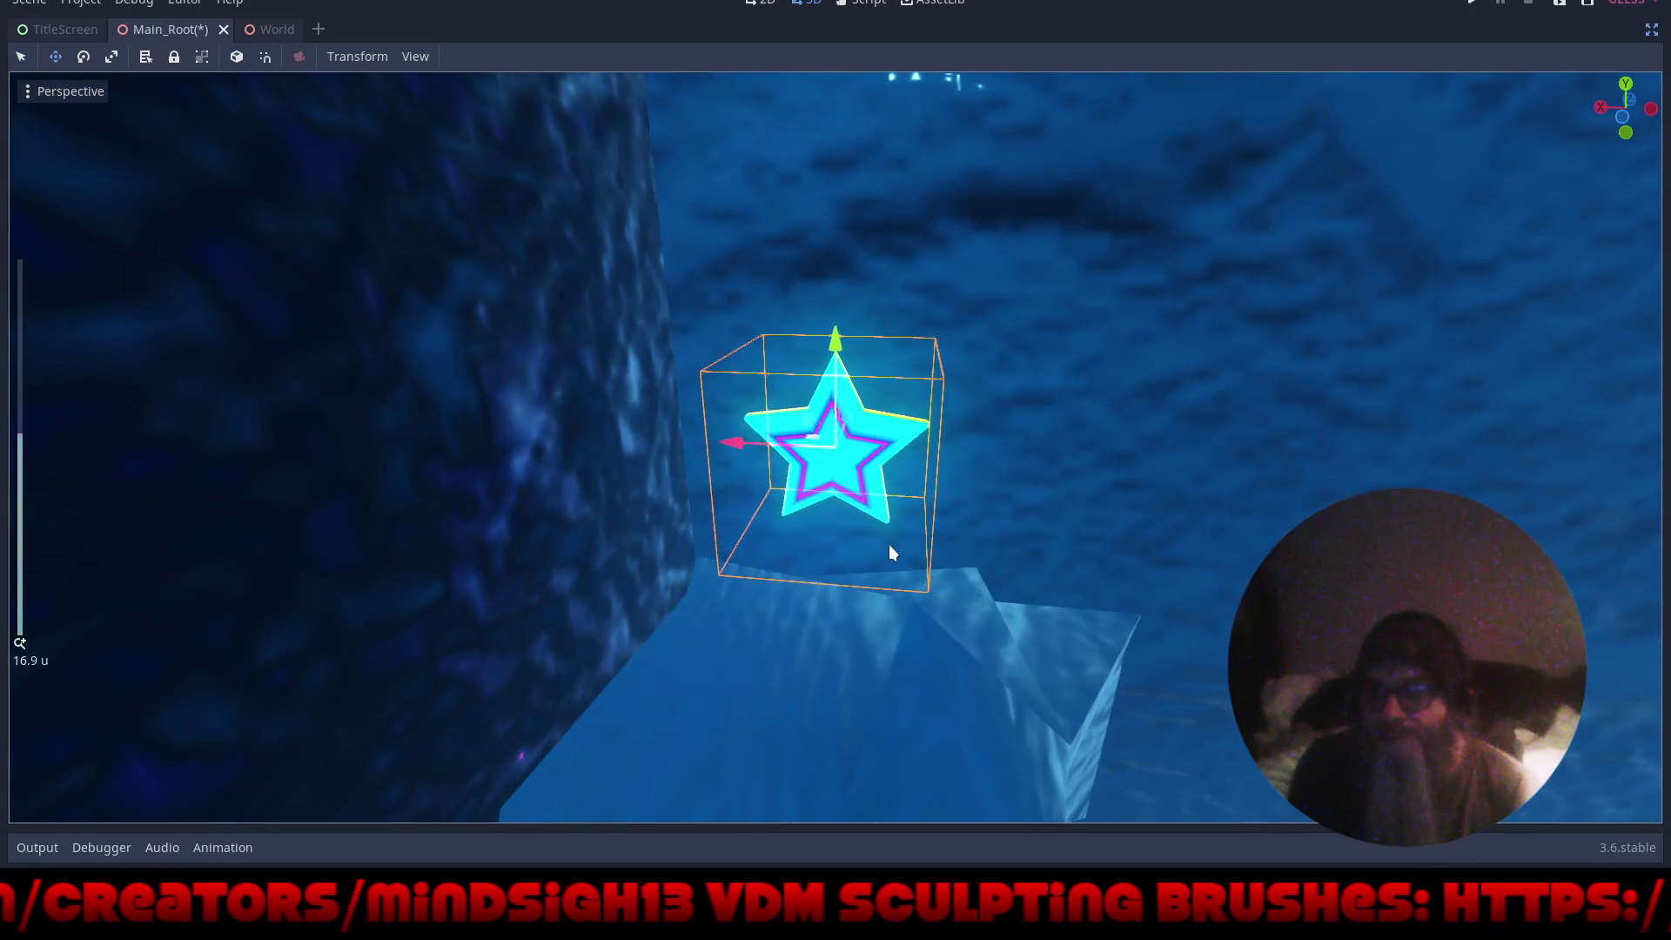
mouse_move(889, 552)
left_mouse_down()
mouse_move(1055, 585)
mouse_move(1007, 604)
left_mouse_up()
- In local space, push the star about 0.792 along Z and centre it sideways in the crystal
key("t")
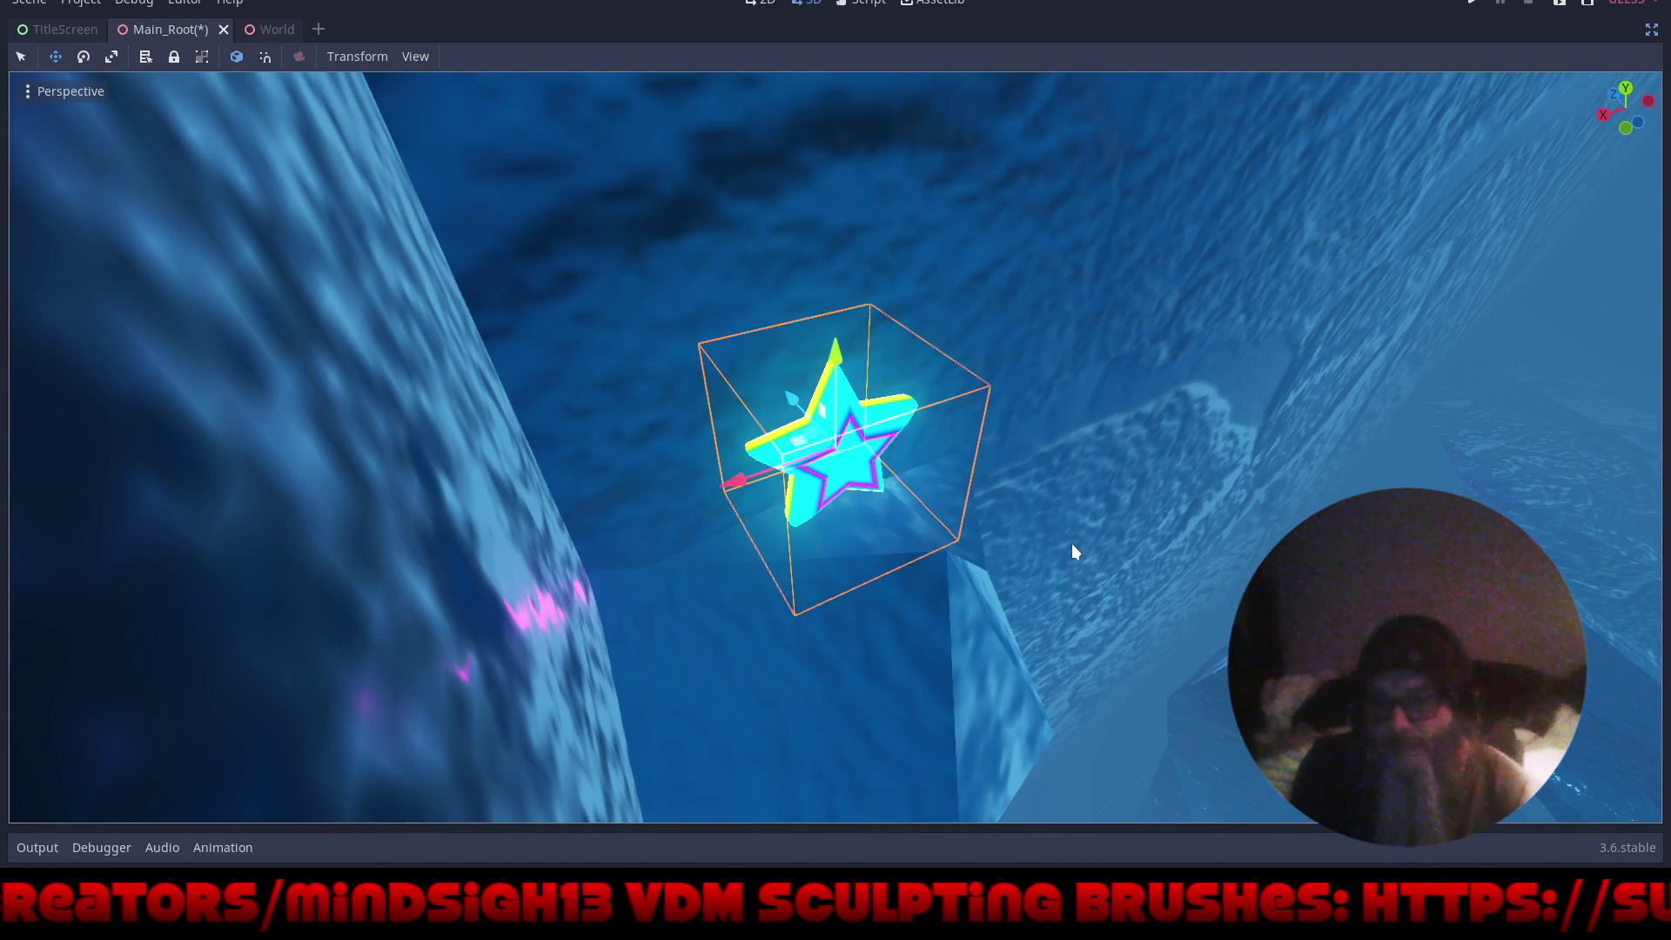
mouse_move(808, 424)
left_mouse_down()
mouse_move(813, 411)
mouse_move(844, 459)
left_mouse_up()
left_click_drag(849, 586, 853, 543)
mouse_move(1177, 682)
left_mouse_down()
mouse_move(1180, 649)
mouse_move(1068, 580)
left_mouse_up()
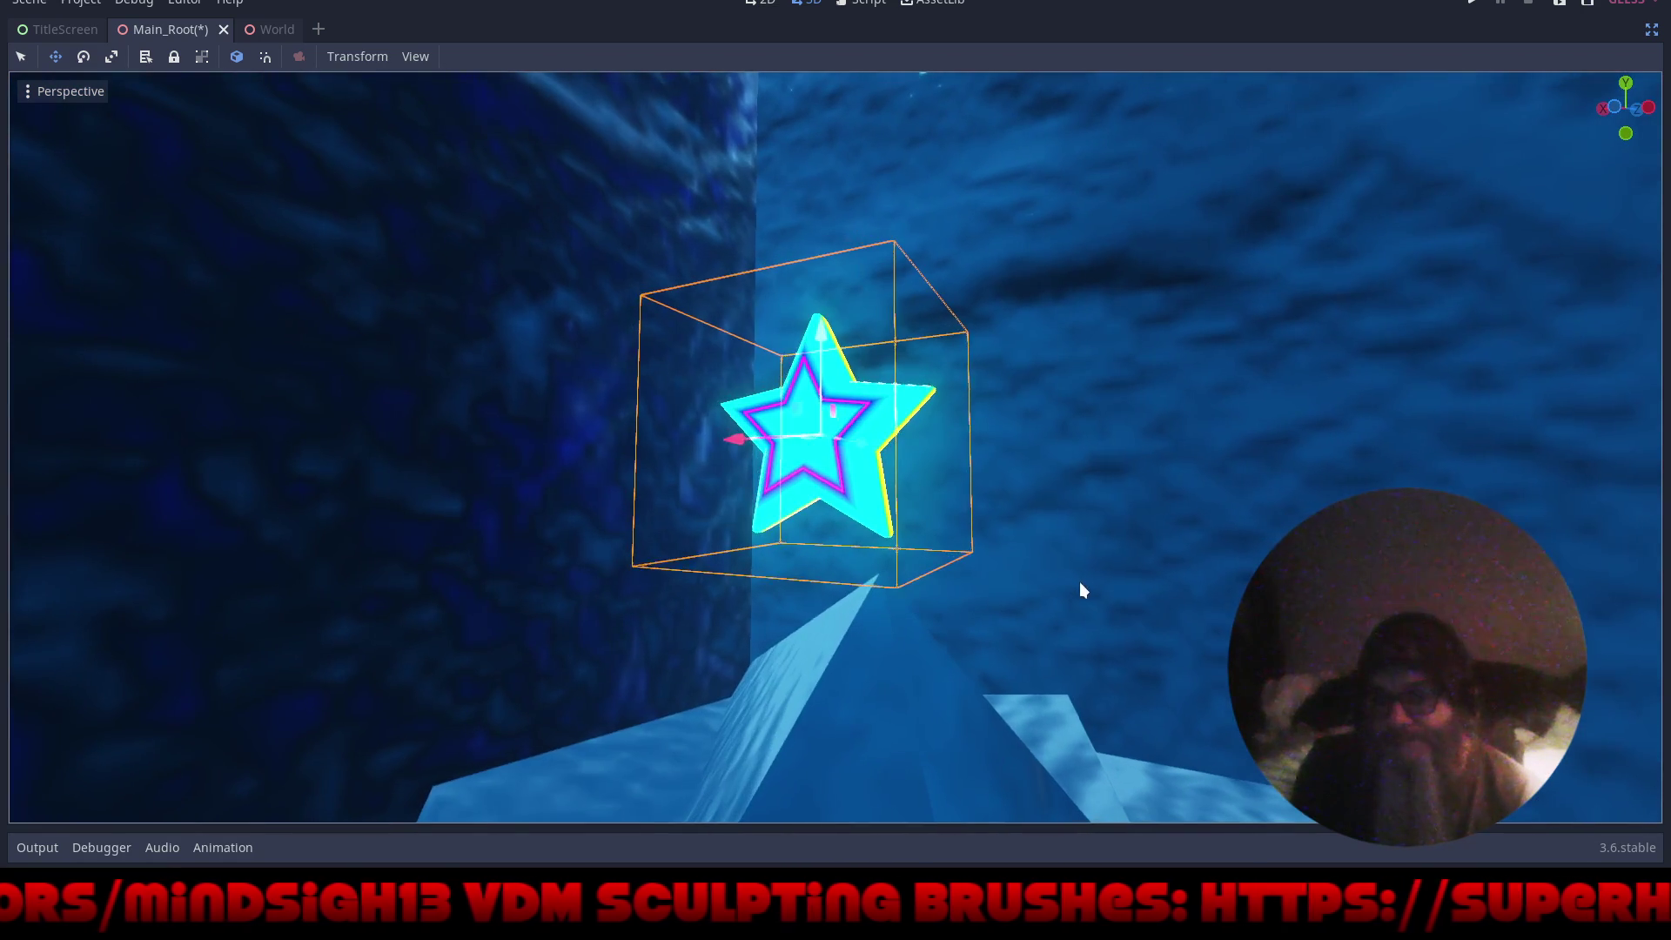
left_click_drag(755, 441, 785, 452)
mouse_move(1045, 575)
left_mouse_down()
mouse_move(1172, 642)
mouse_move(1239, 772)
mouse_move(1199, 134)
mouse_move(1153, 211)
mouse_move(1171, 212)
mouse_move(1171, 138)
mouse_move(1175, 796)
mouse_move(1254, 760)
left_mouse_up()
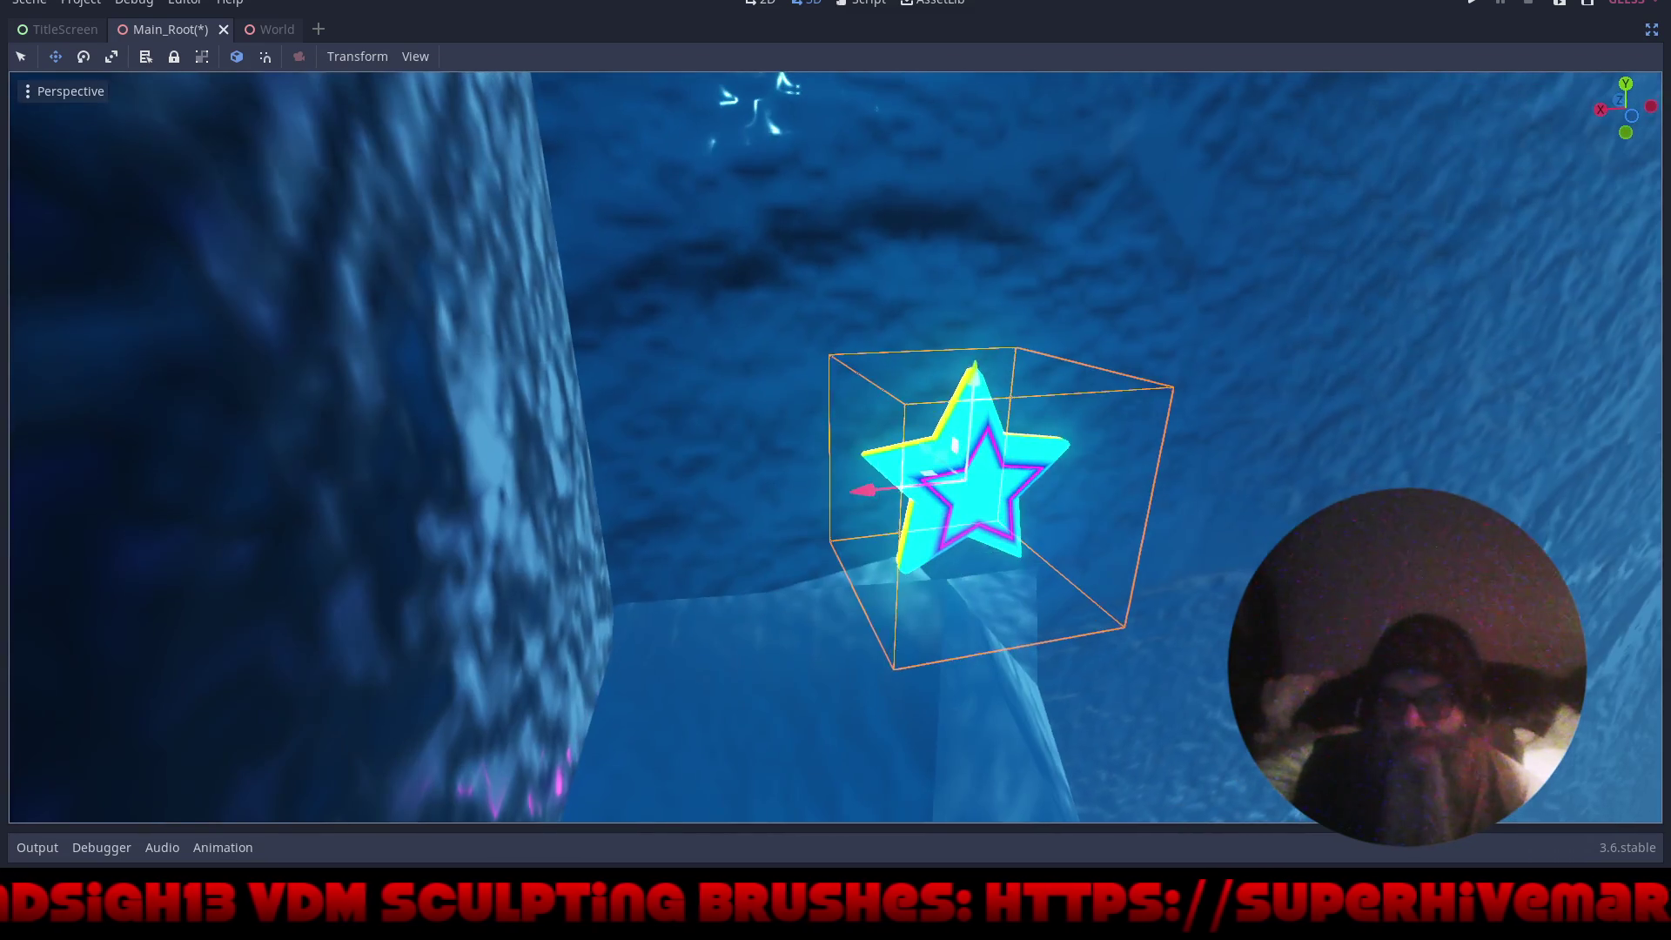
left_click_drag(864, 492, 839, 495)
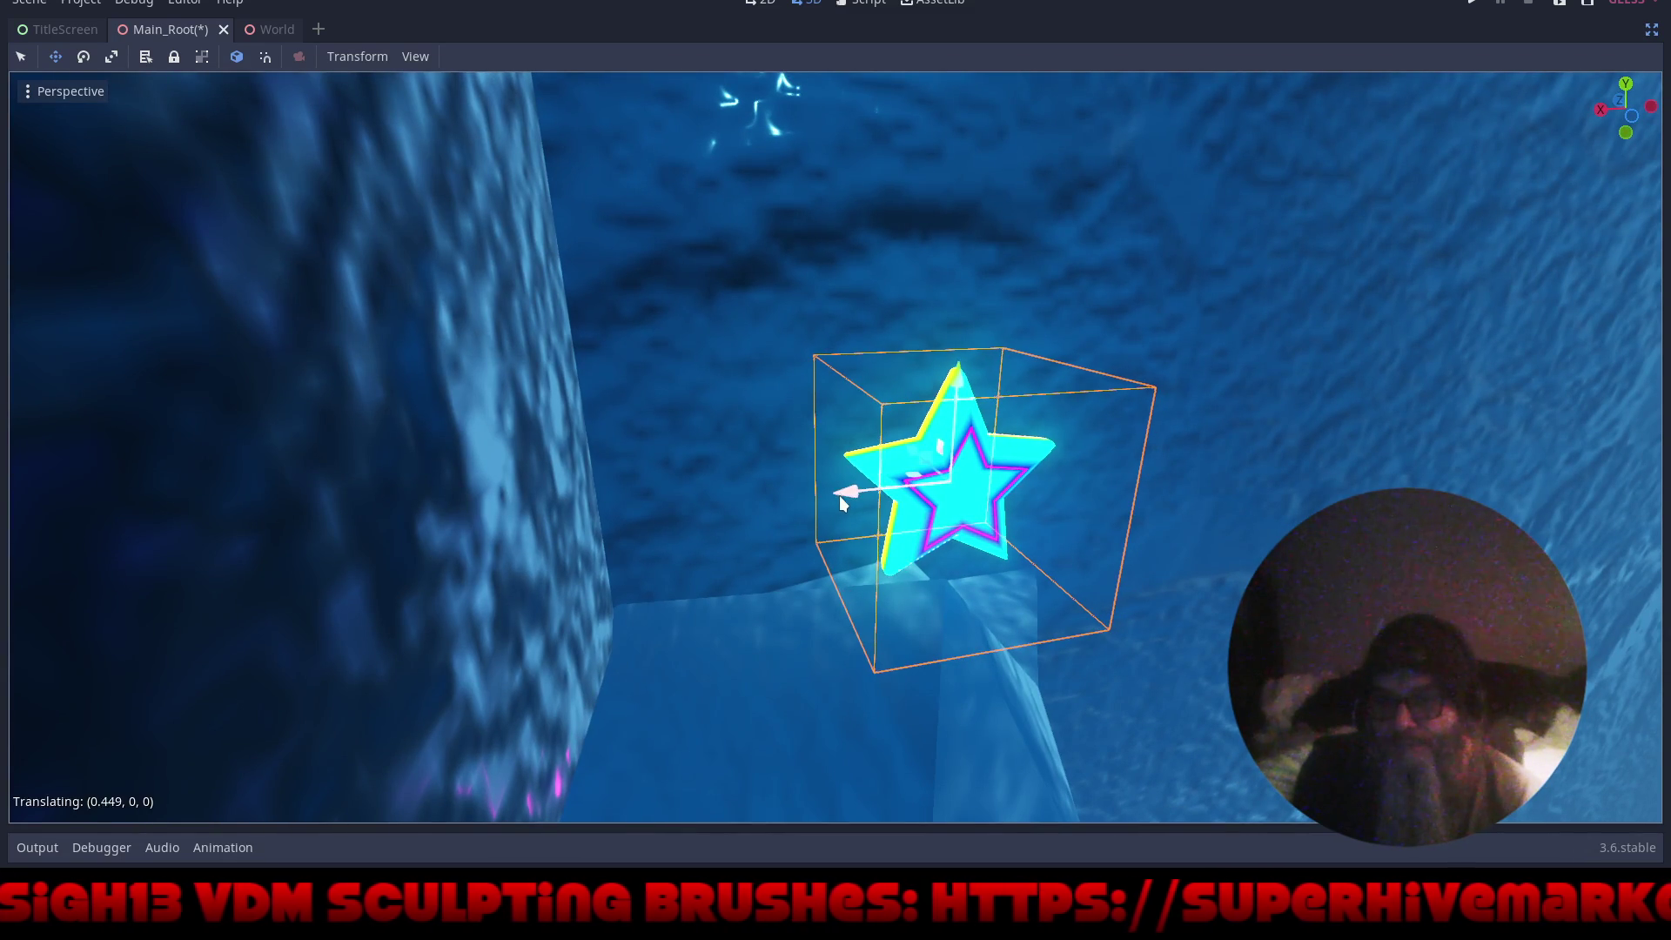
mouse_move(1204, 606)
left_mouse_down()
mouse_move(1016, 550)
mouse_move(958, 561)
left_mouse_up()
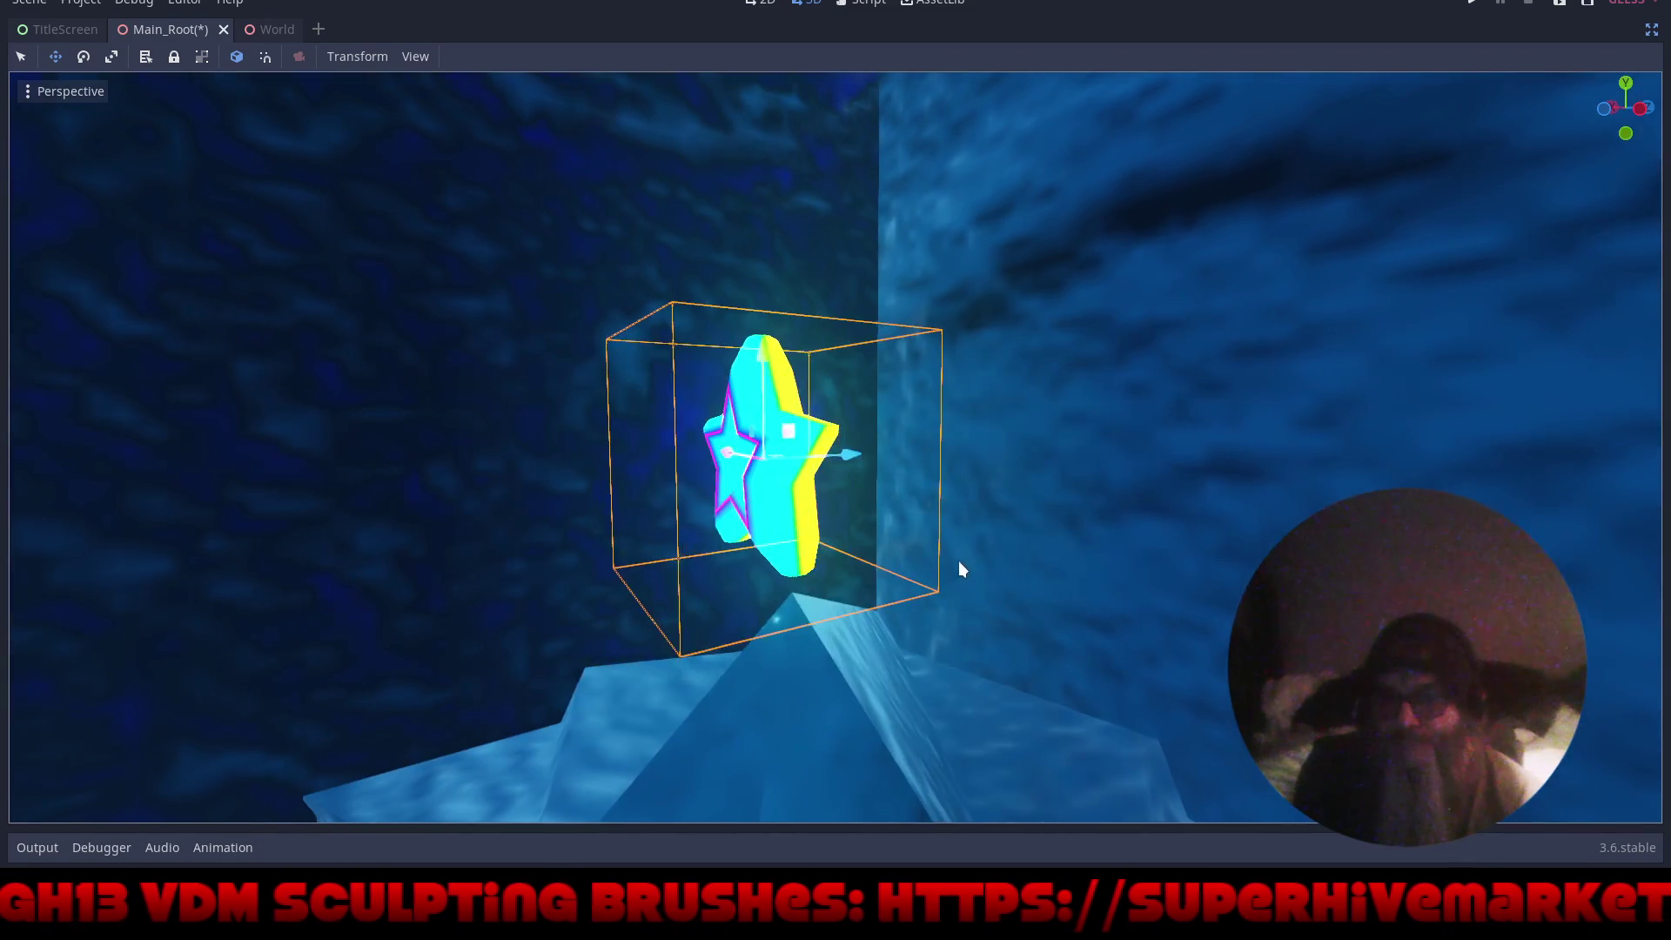
left_click_drag(857, 456, 875, 456)
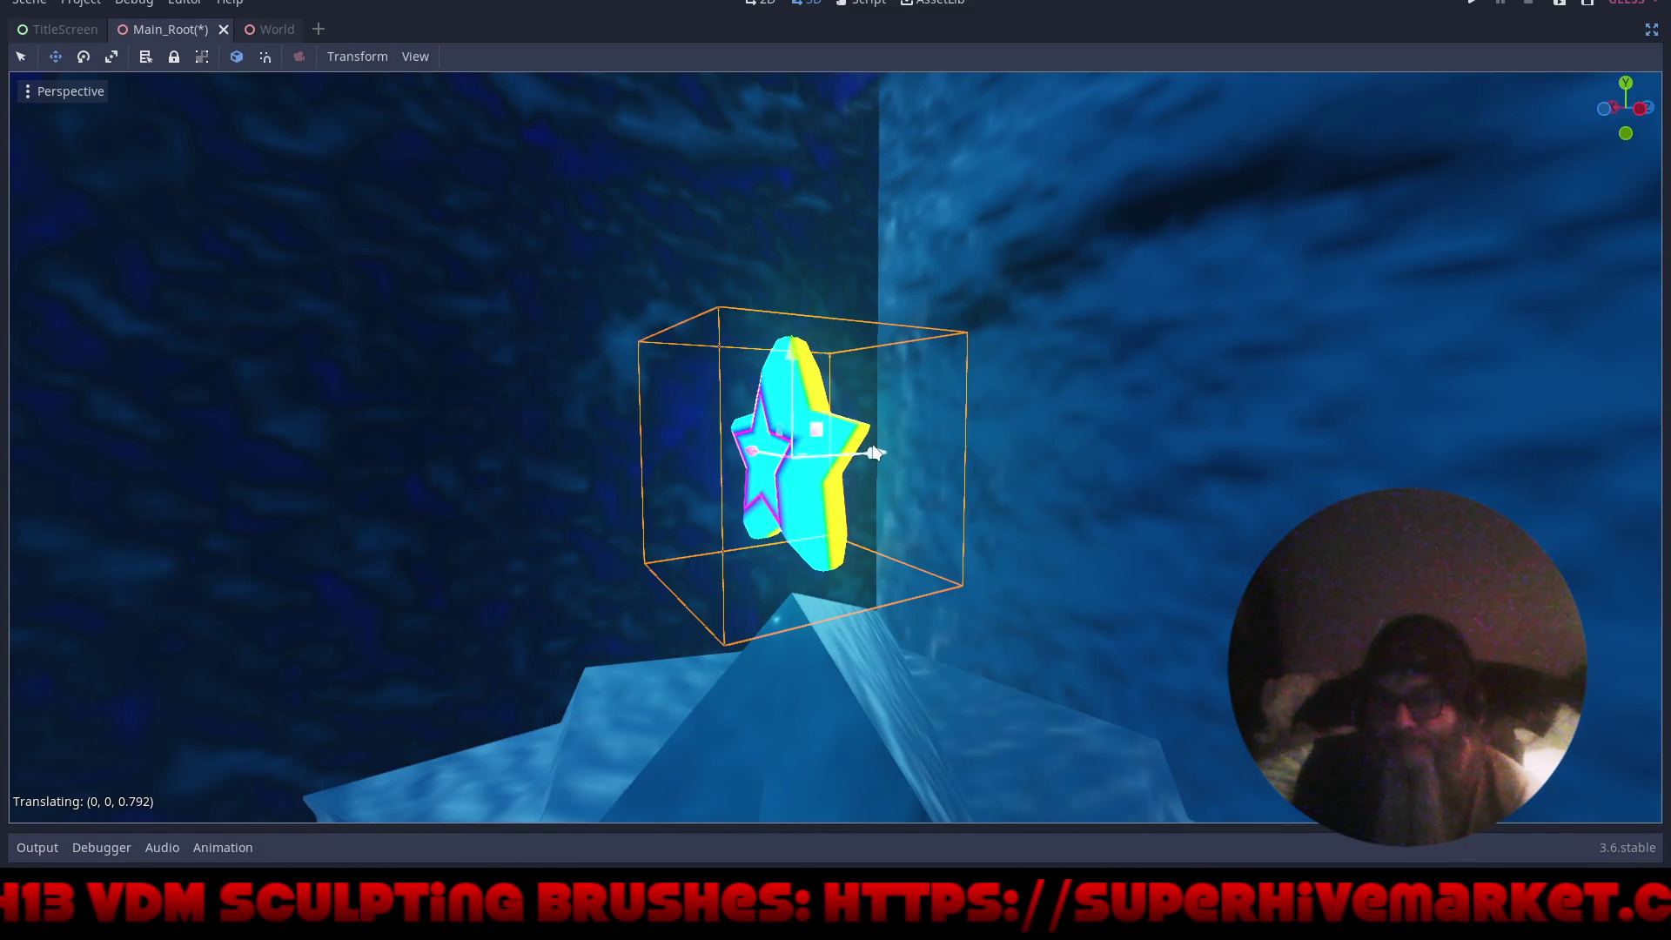
left_click_drag(905, 696, 1090, 679)
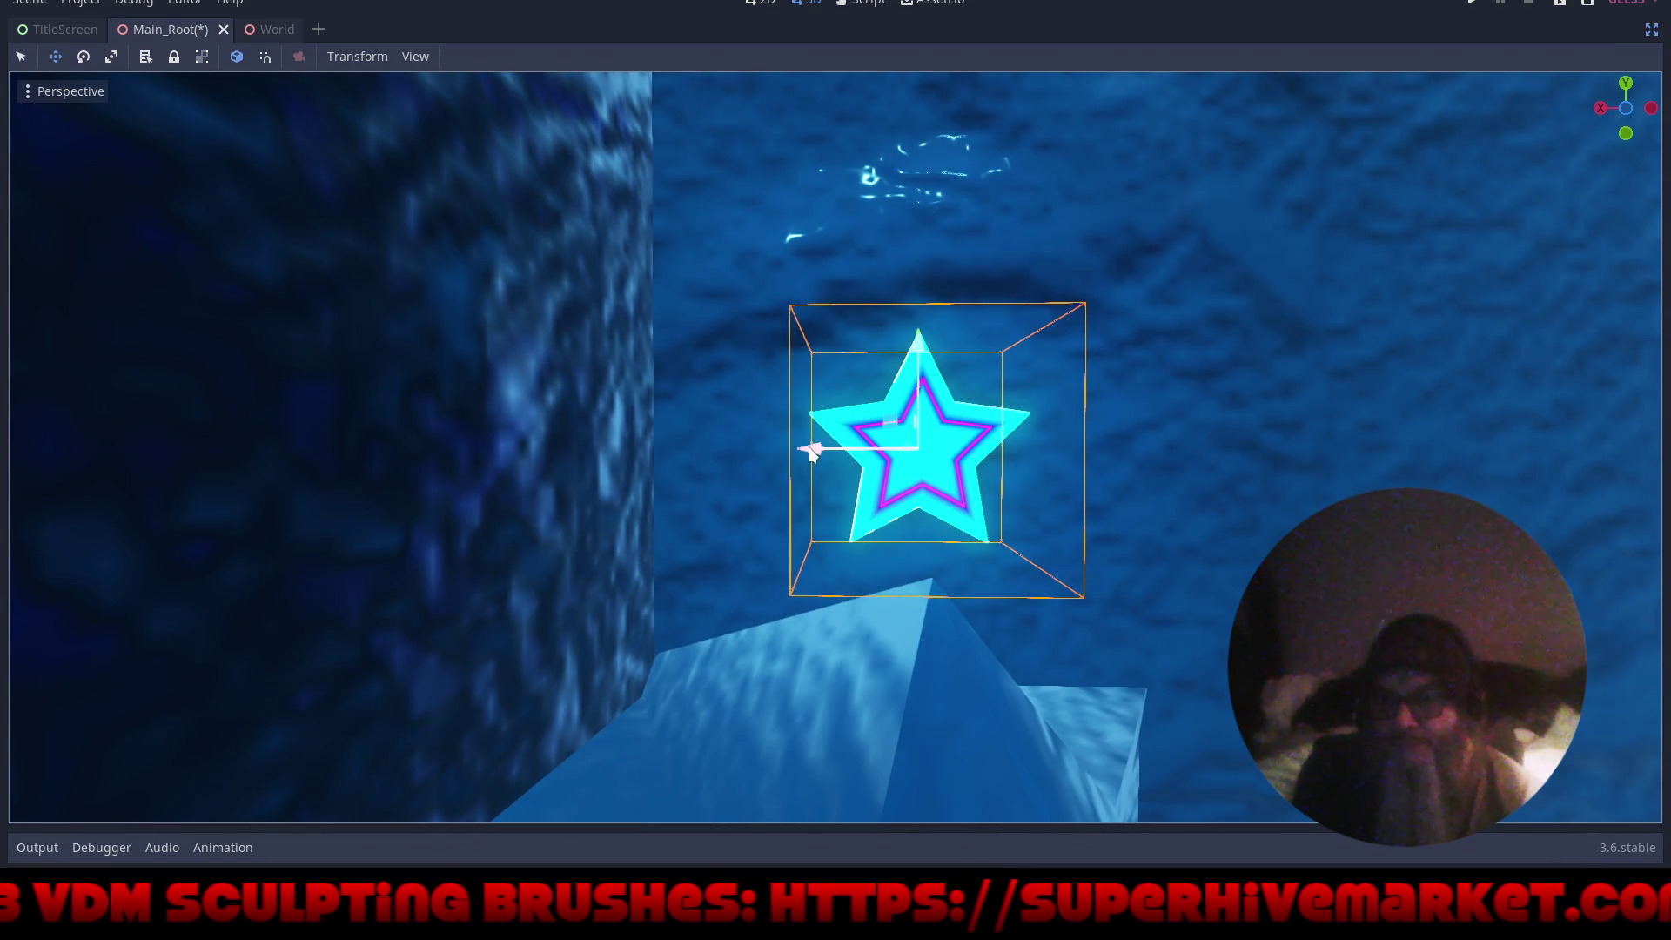
mouse_move(812, 451)
left_mouse_down()
mouse_move(1067, 629)
mouse_move(987, 435)
mouse_move(942, 545)
left_mouse_up()
scroll(942, 538, "down", 3)
mouse_move(927, 666)
left_mouse_down()
mouse_move(1034, 609)
mouse_move(978, 560)
mouse_move(975, 608)
left_mouse_up()
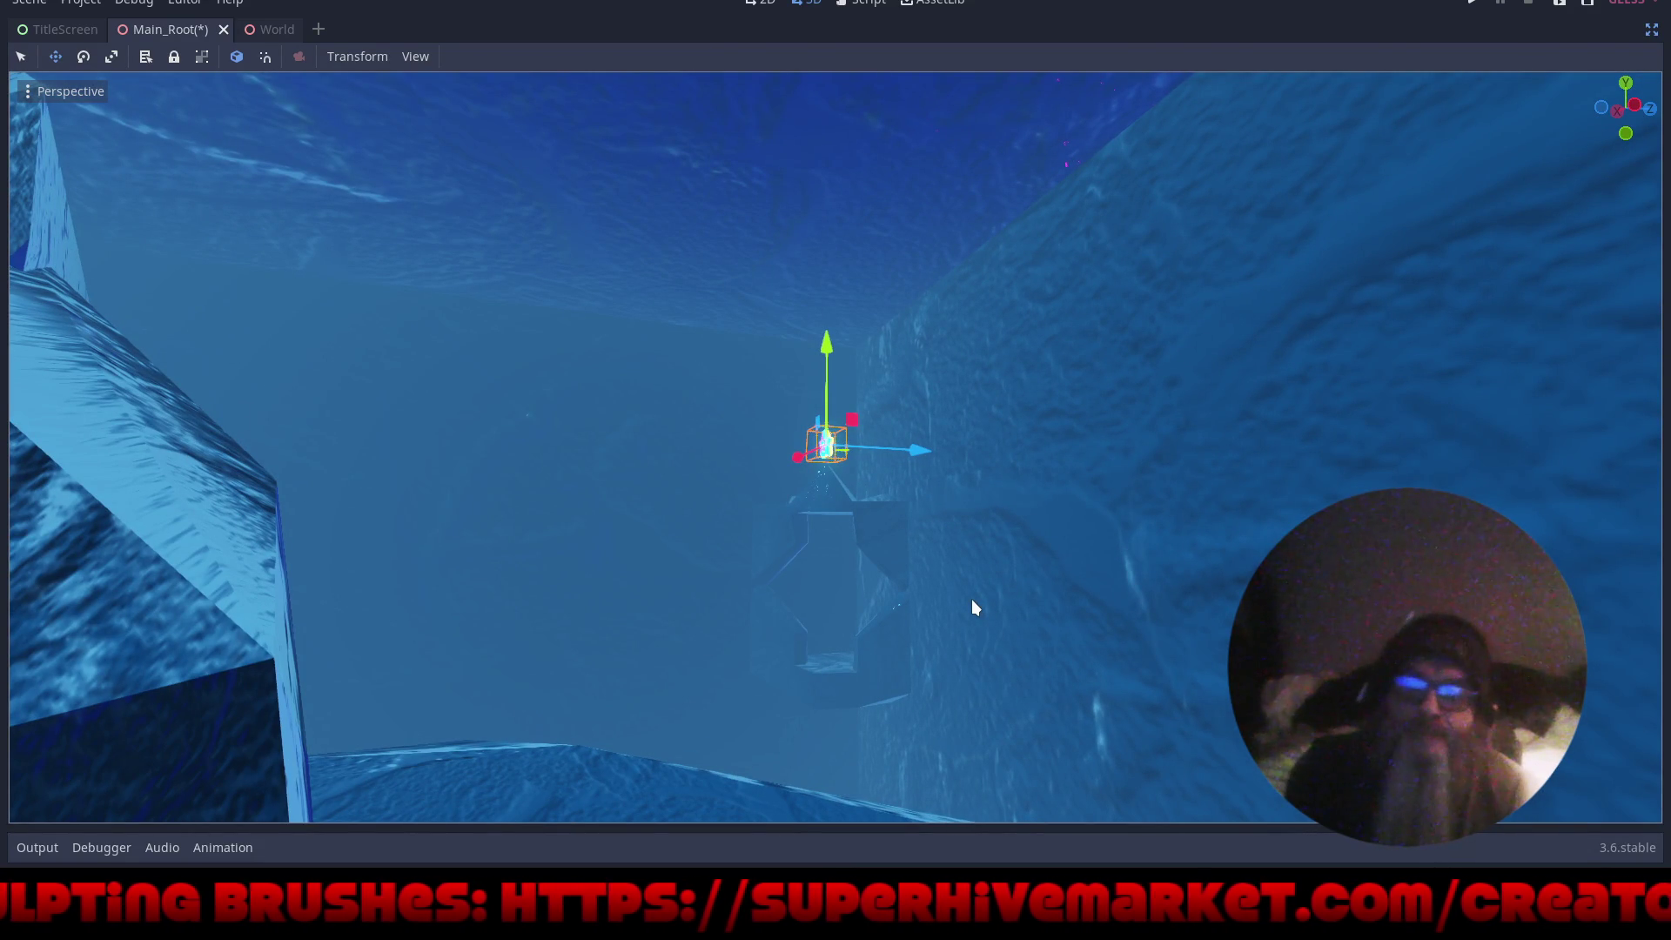
- Save the cave level, test-run the game, then open TitleScreen with its panels restored
key("ctrl+s")
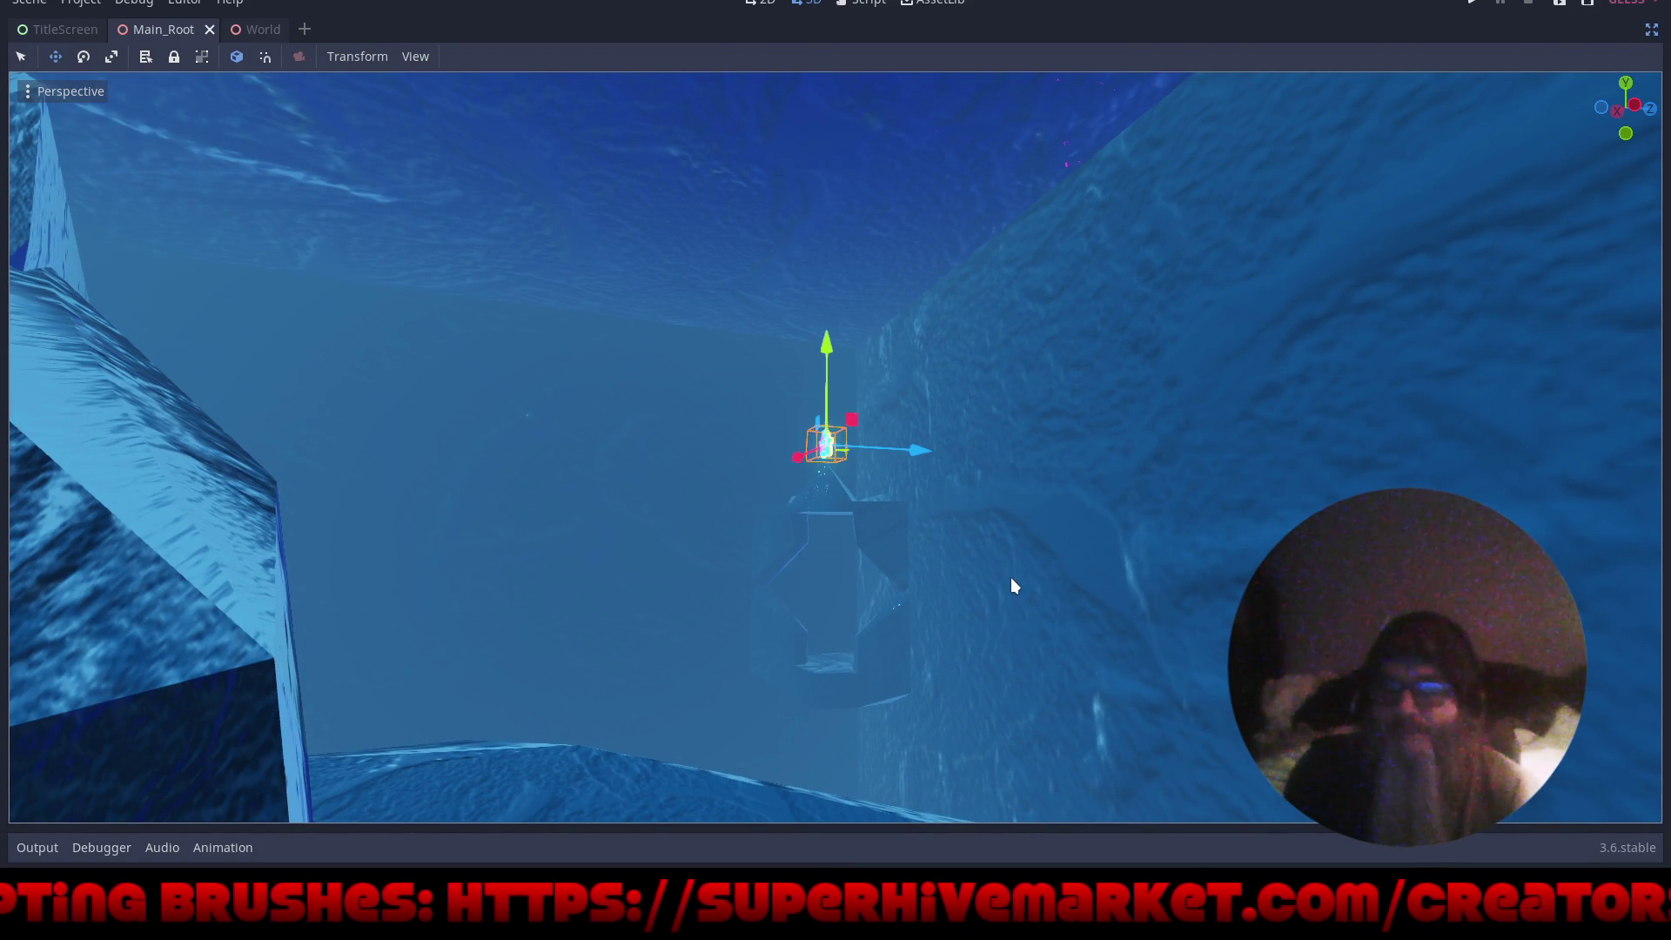
left_click(1475, 4)
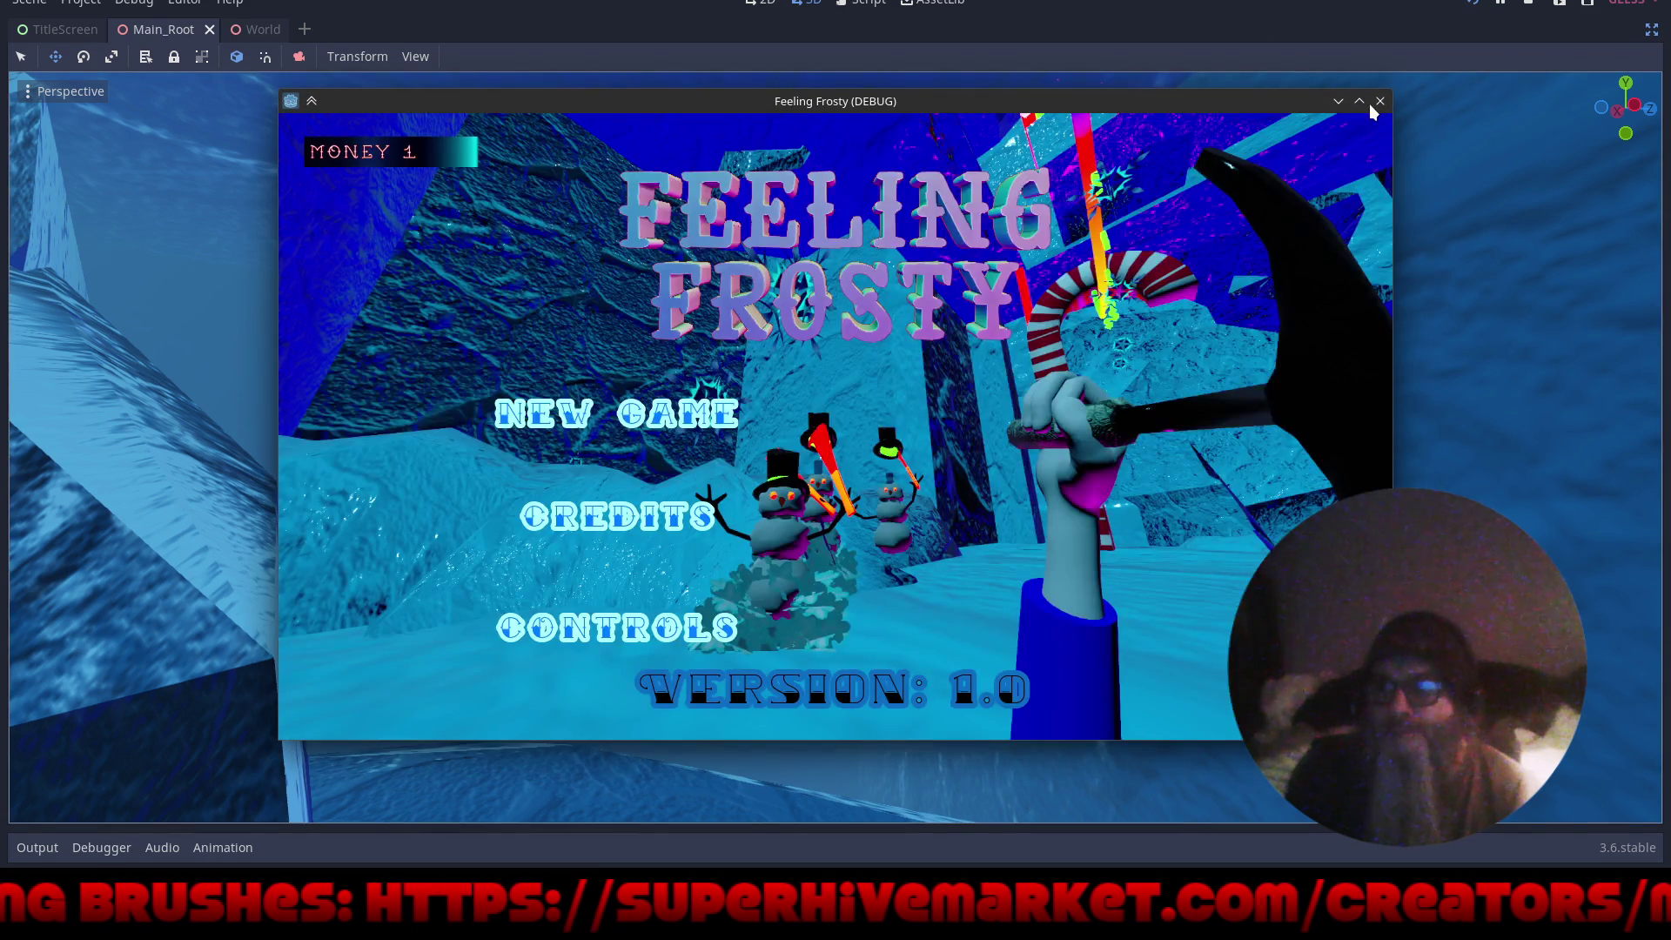
mouse_move(1371, 109)
left_mouse_down()
mouse_move(1361, 141)
mouse_move(1364, 129)
left_mouse_up()
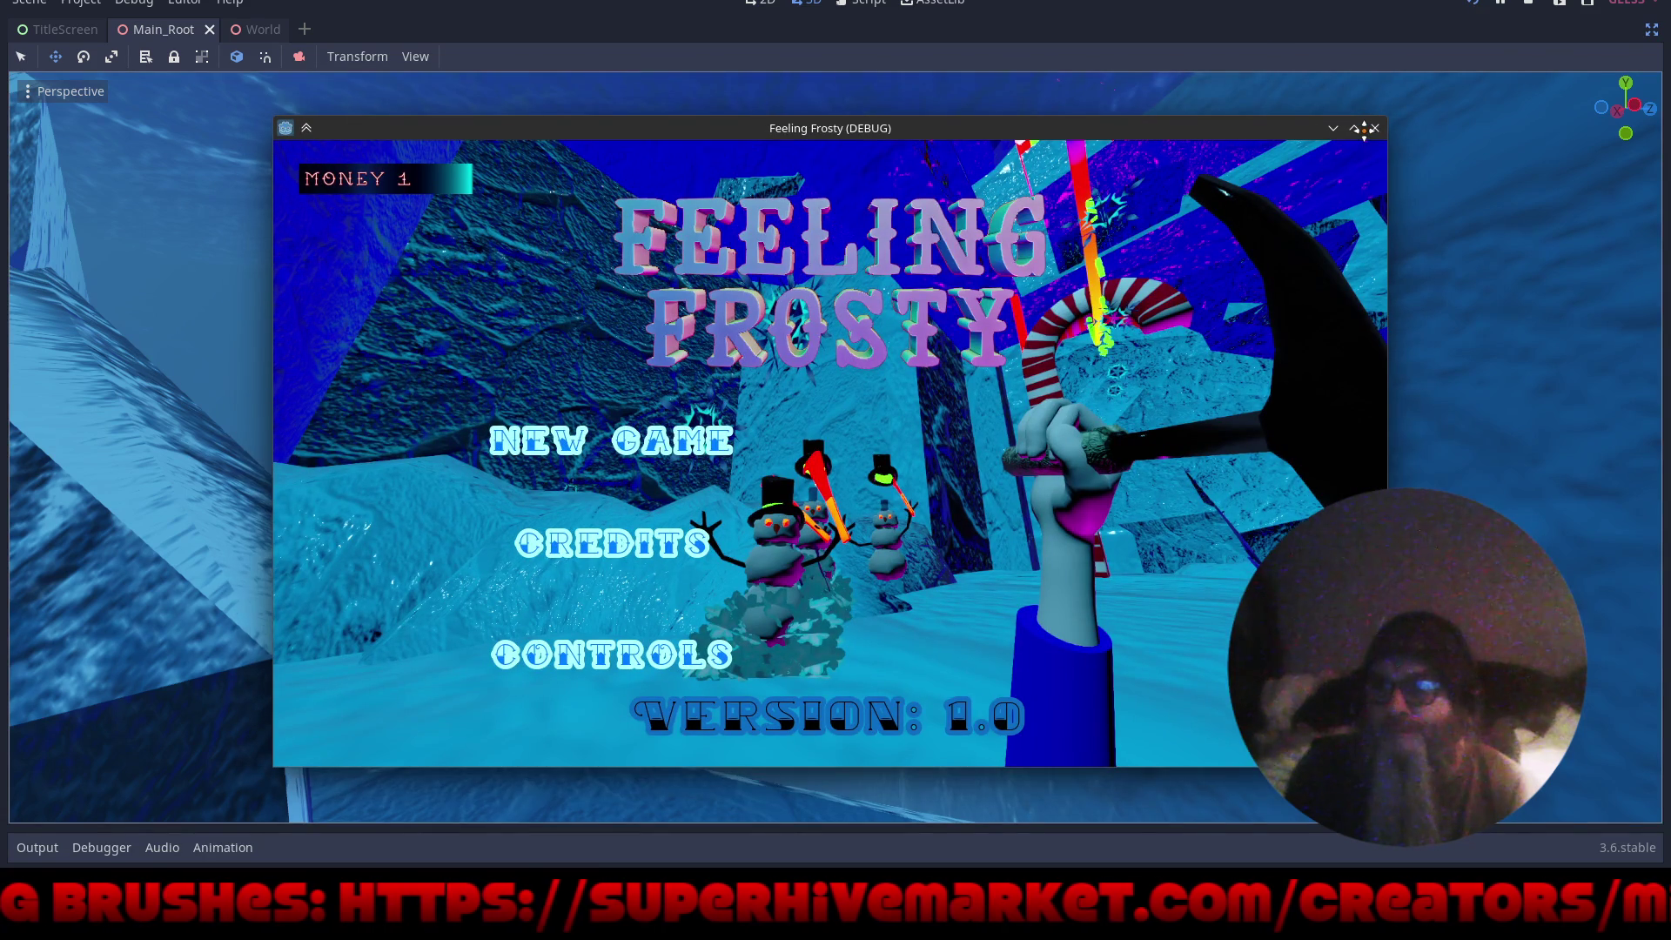
left_click(1375, 128)
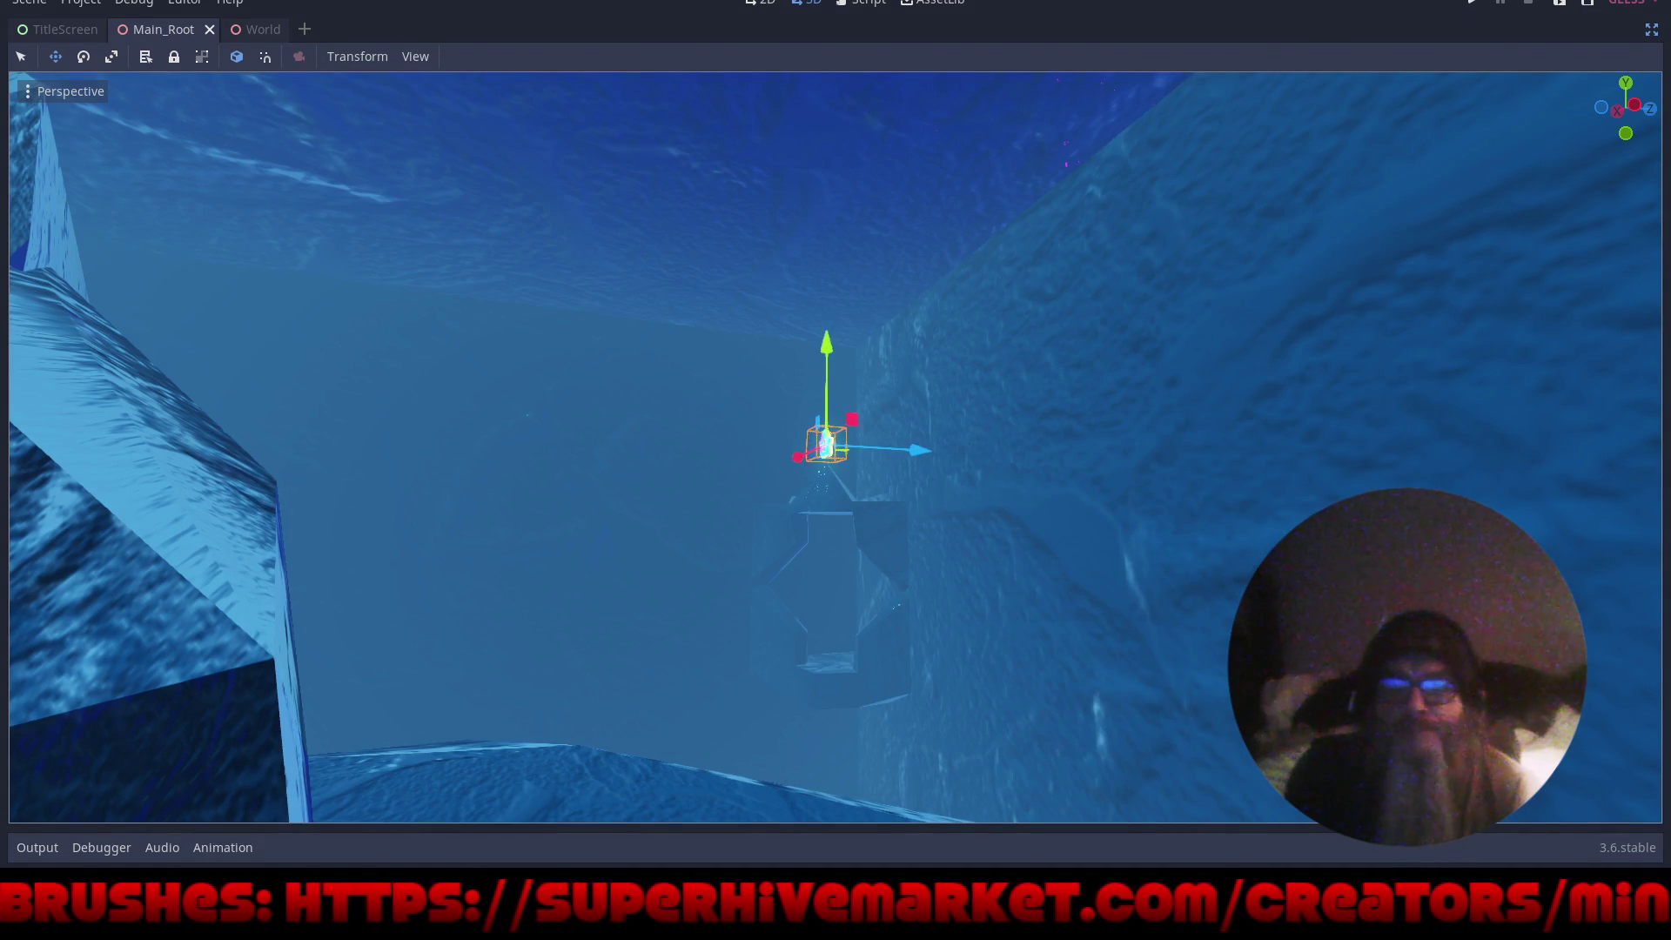
left_click(57, 28)
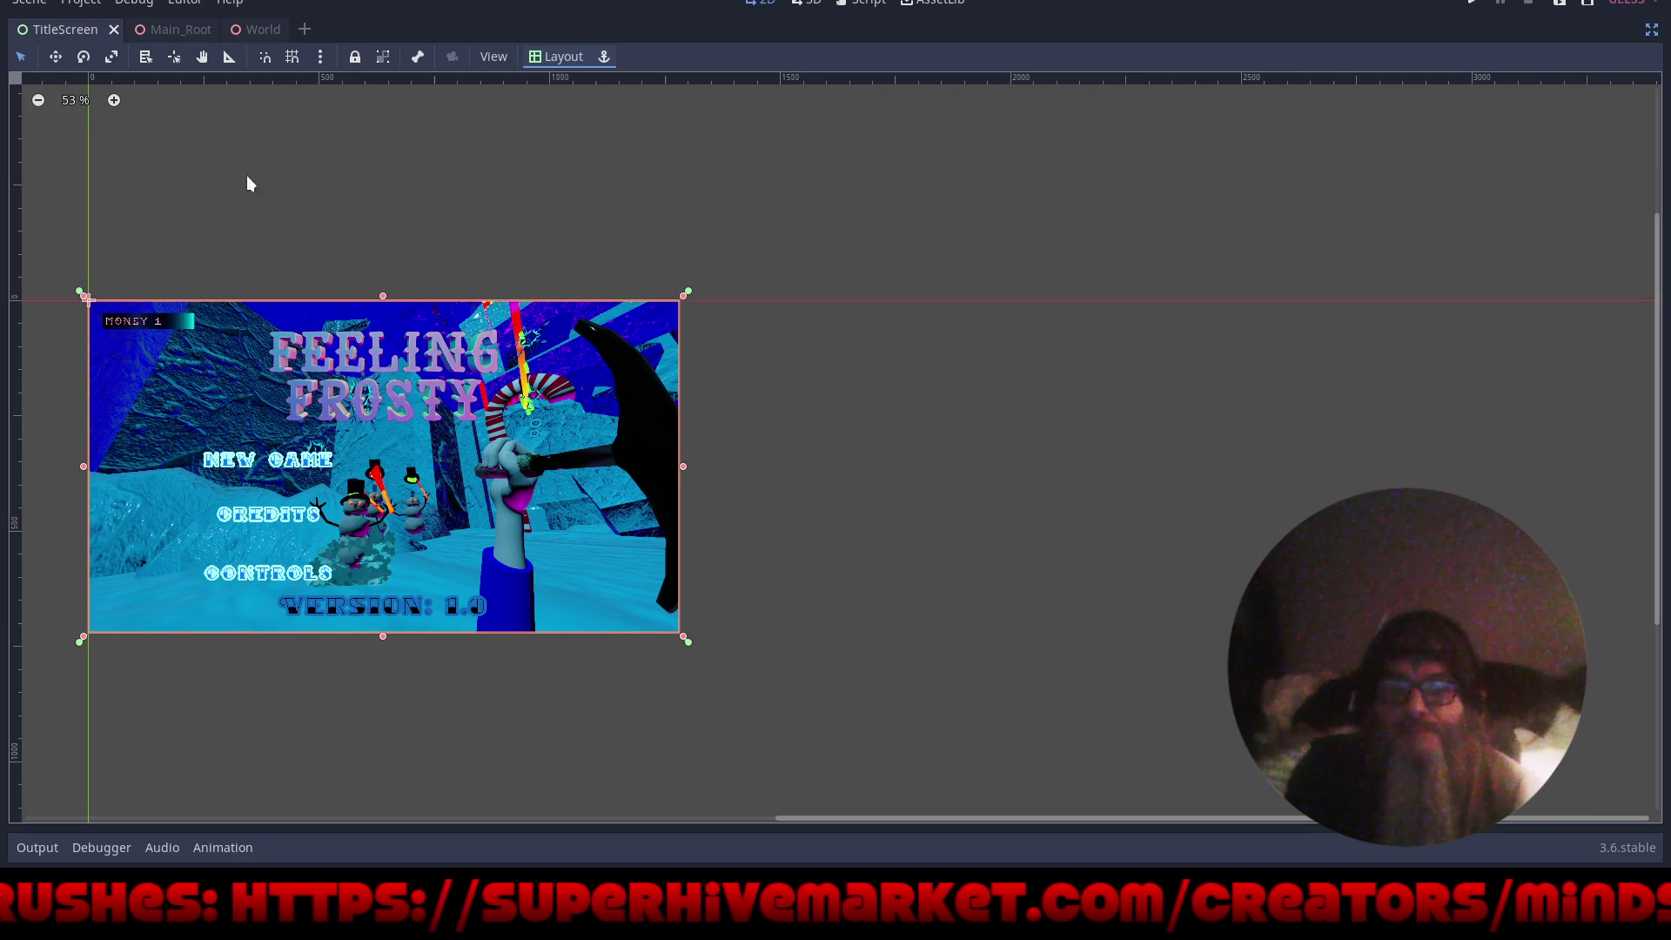
left_click(1654, 32)
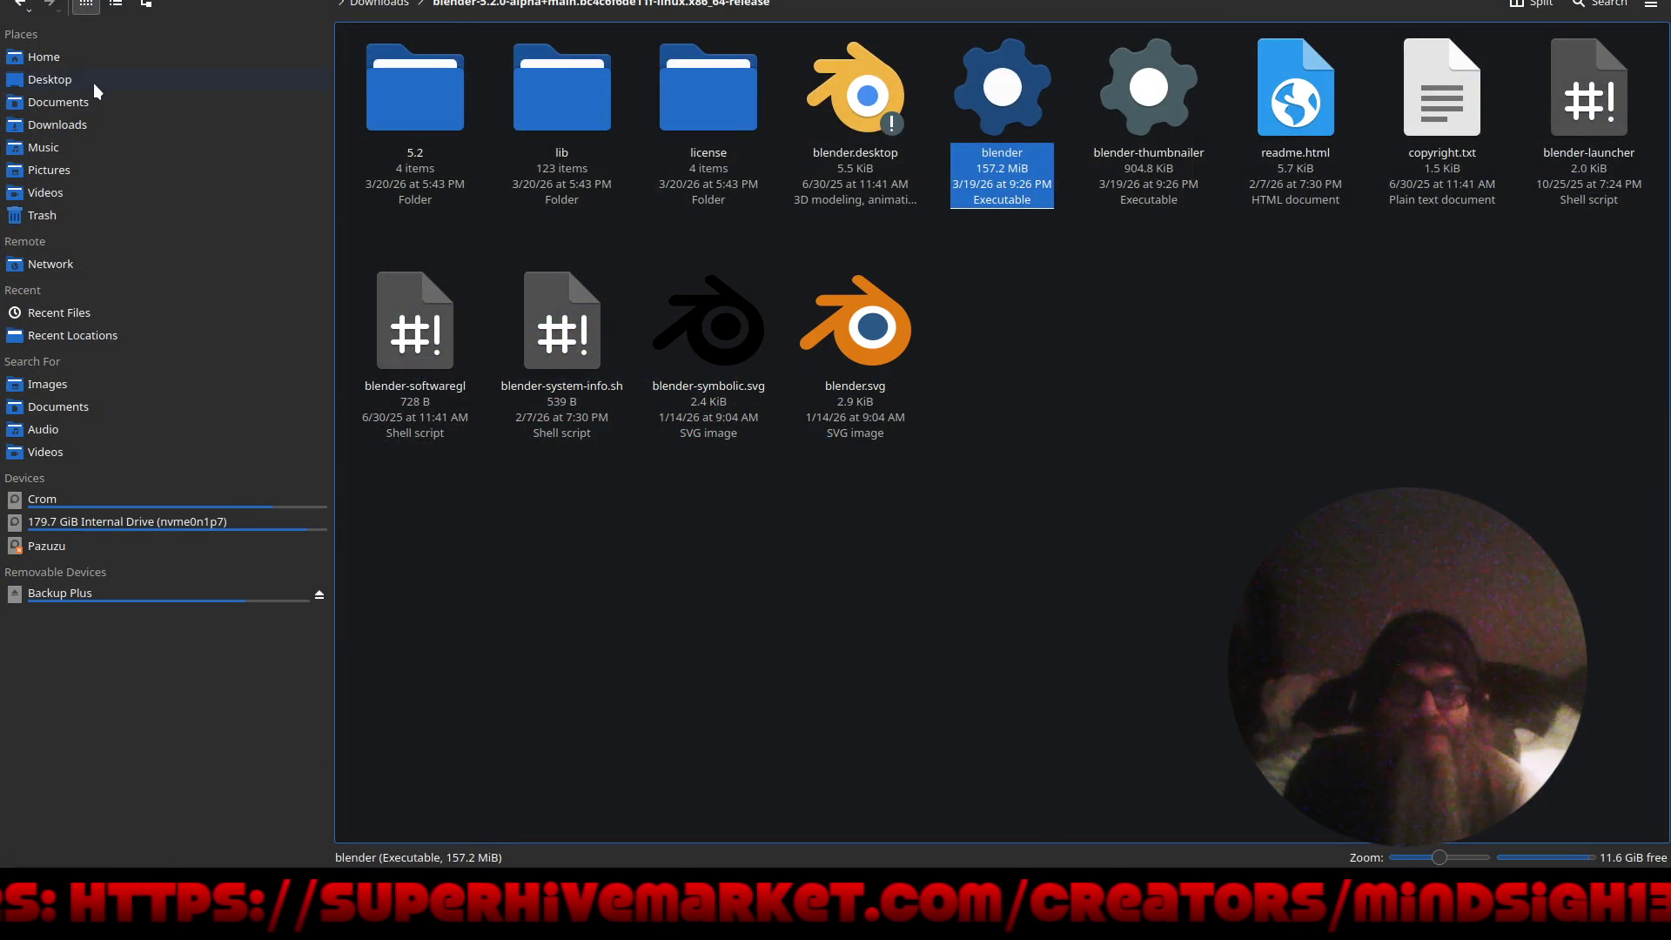
- In a new Dolphin tab on the Crom drive, browse to Documents > New_Game > Textures
left_click(94, 81)
scroll(860, 525, "down", 5)
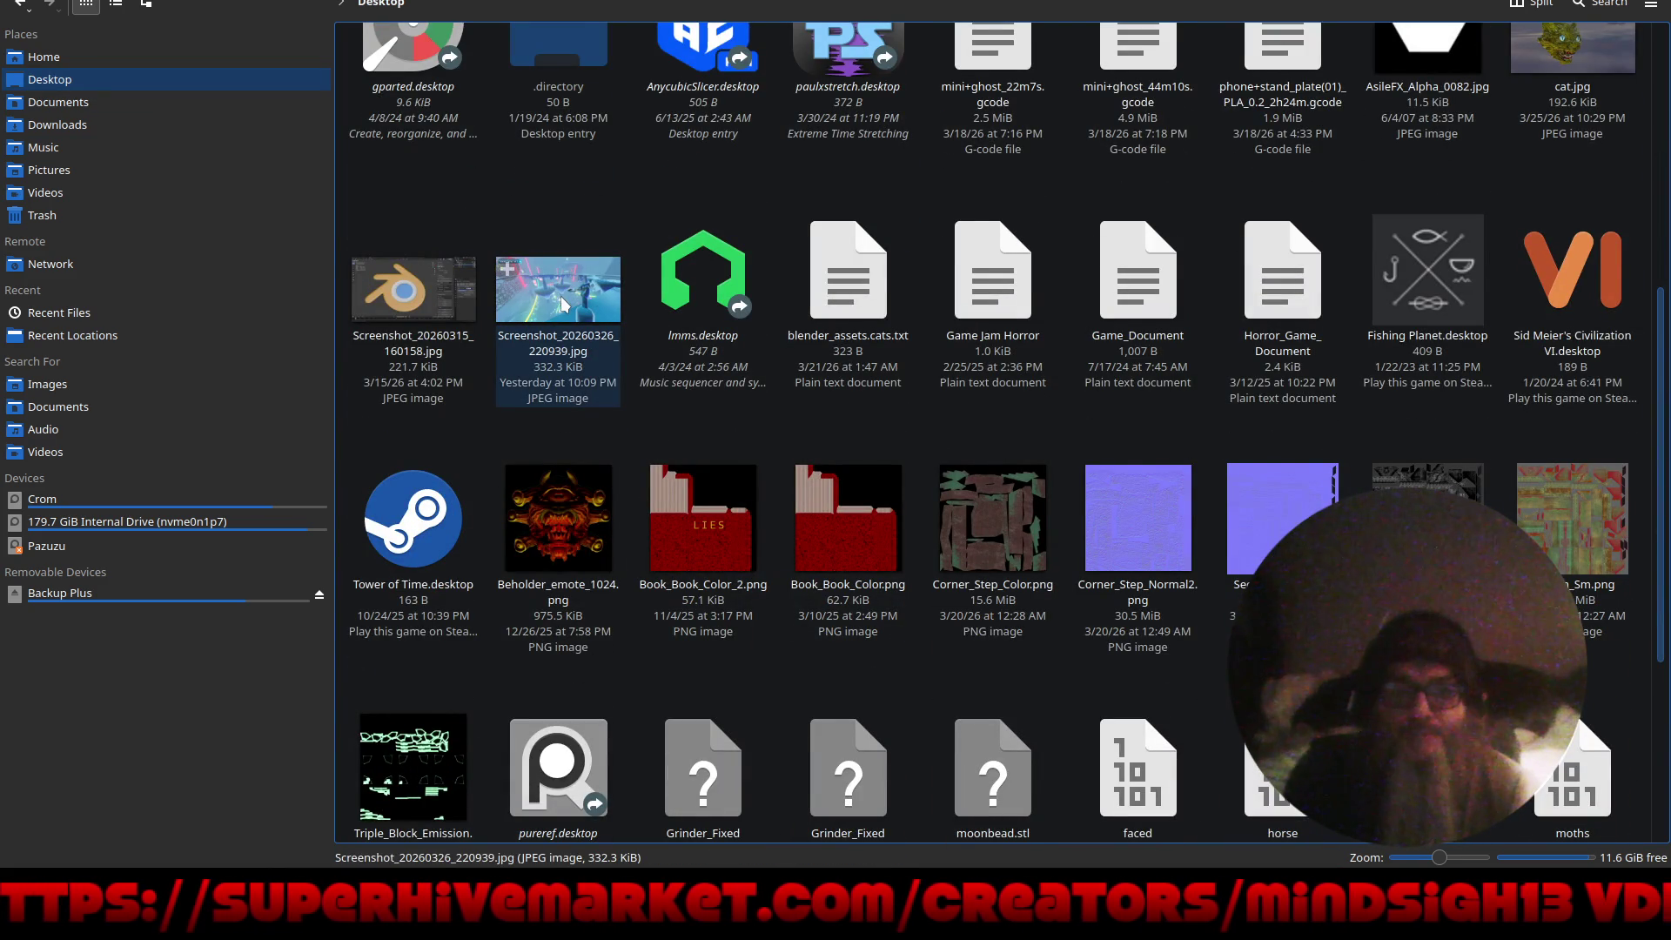
right_click(136, 500)
left_click(185, 542)
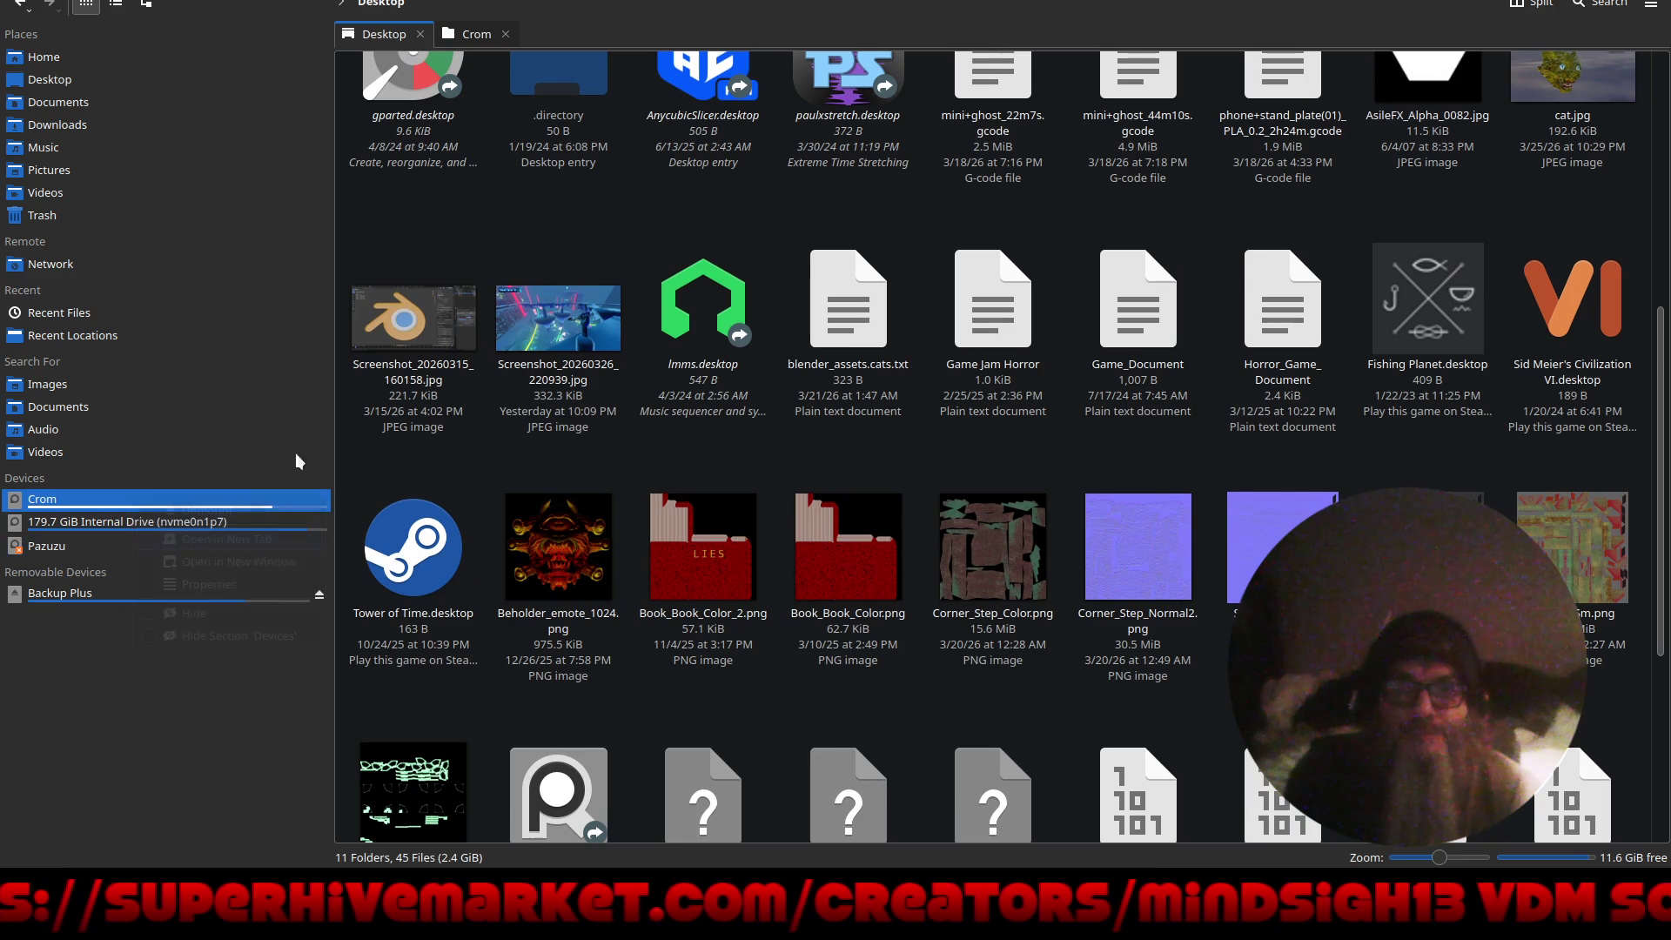
left_click(474, 33)
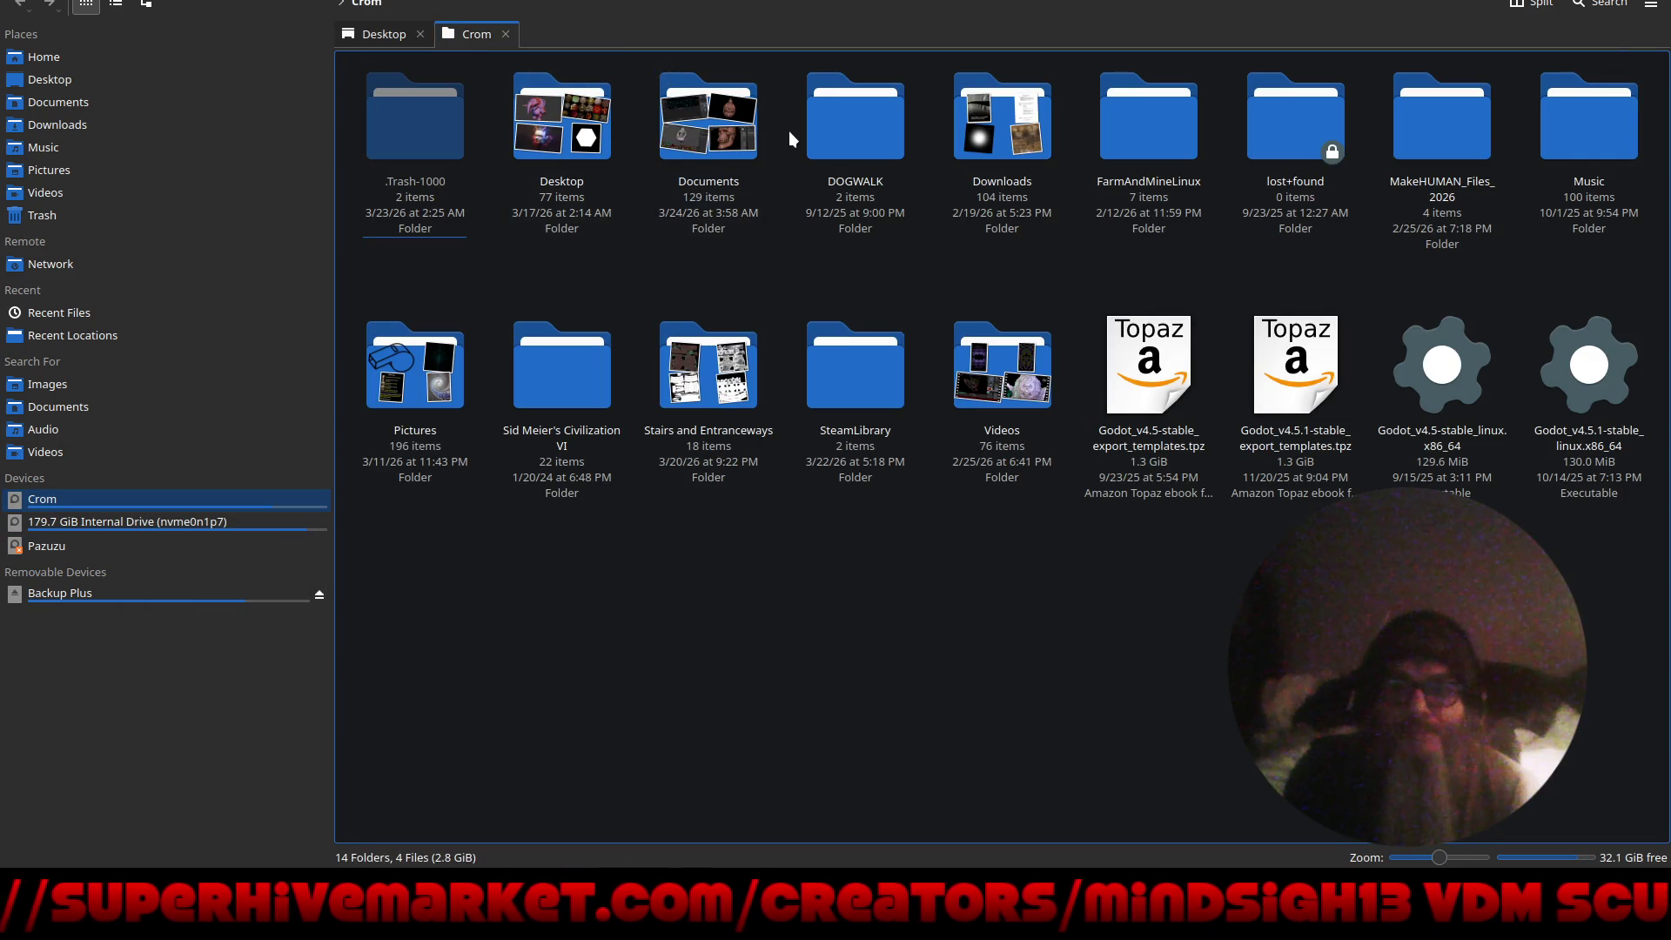
left_click(722, 133)
double_click(722, 132)
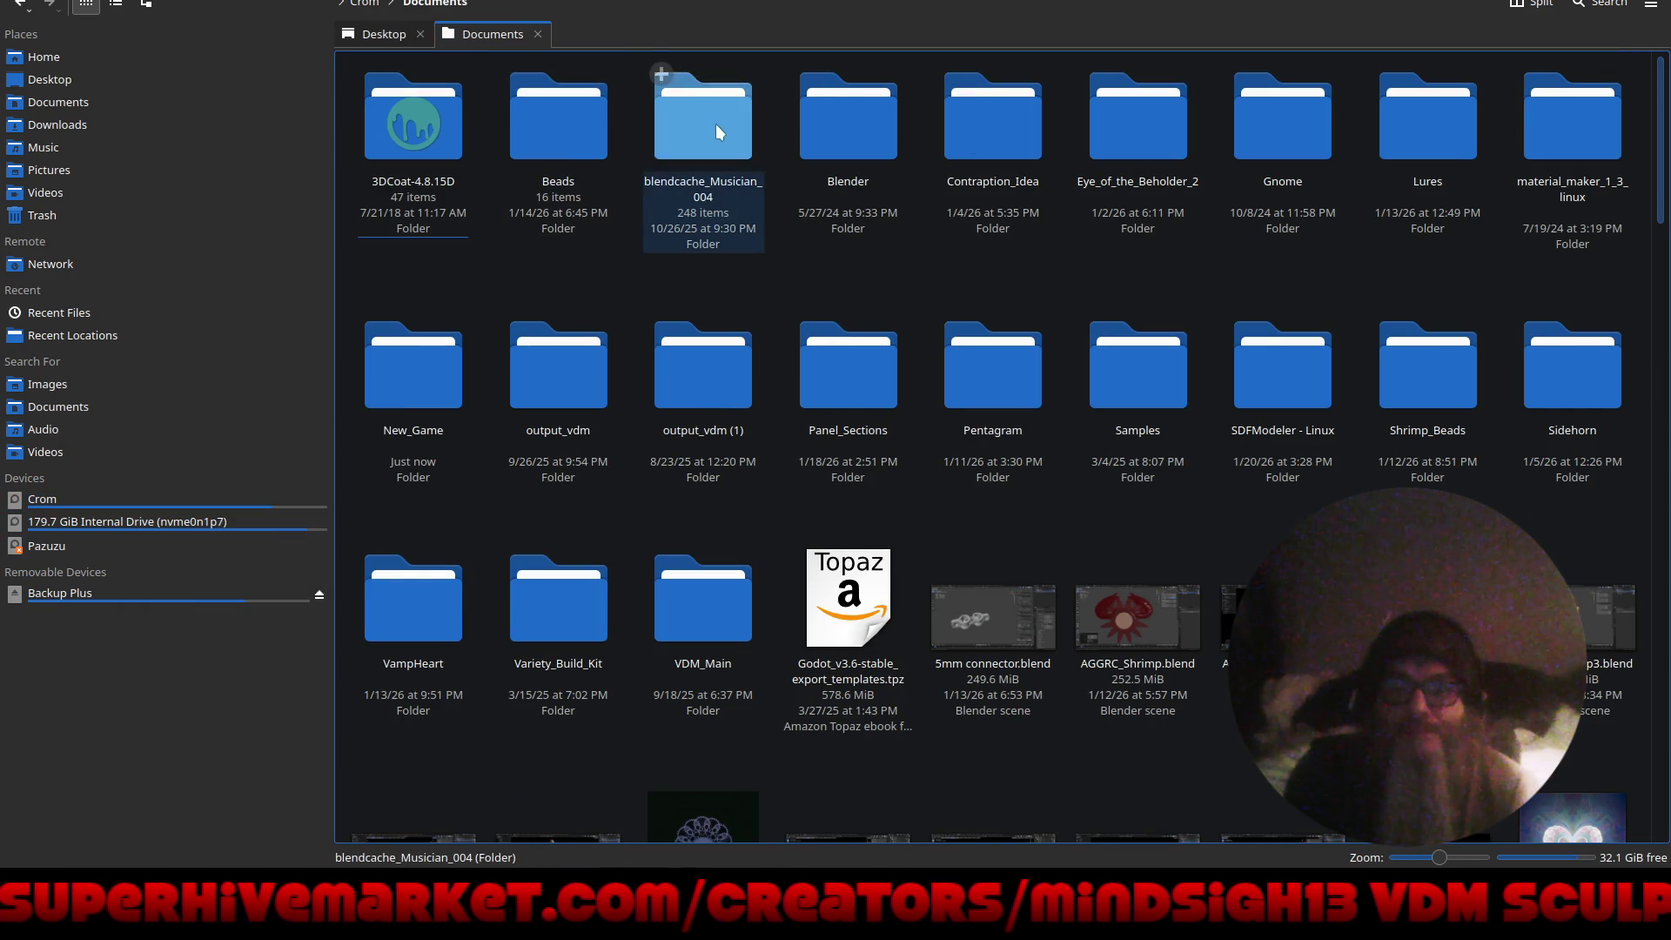
double_click(437, 373)
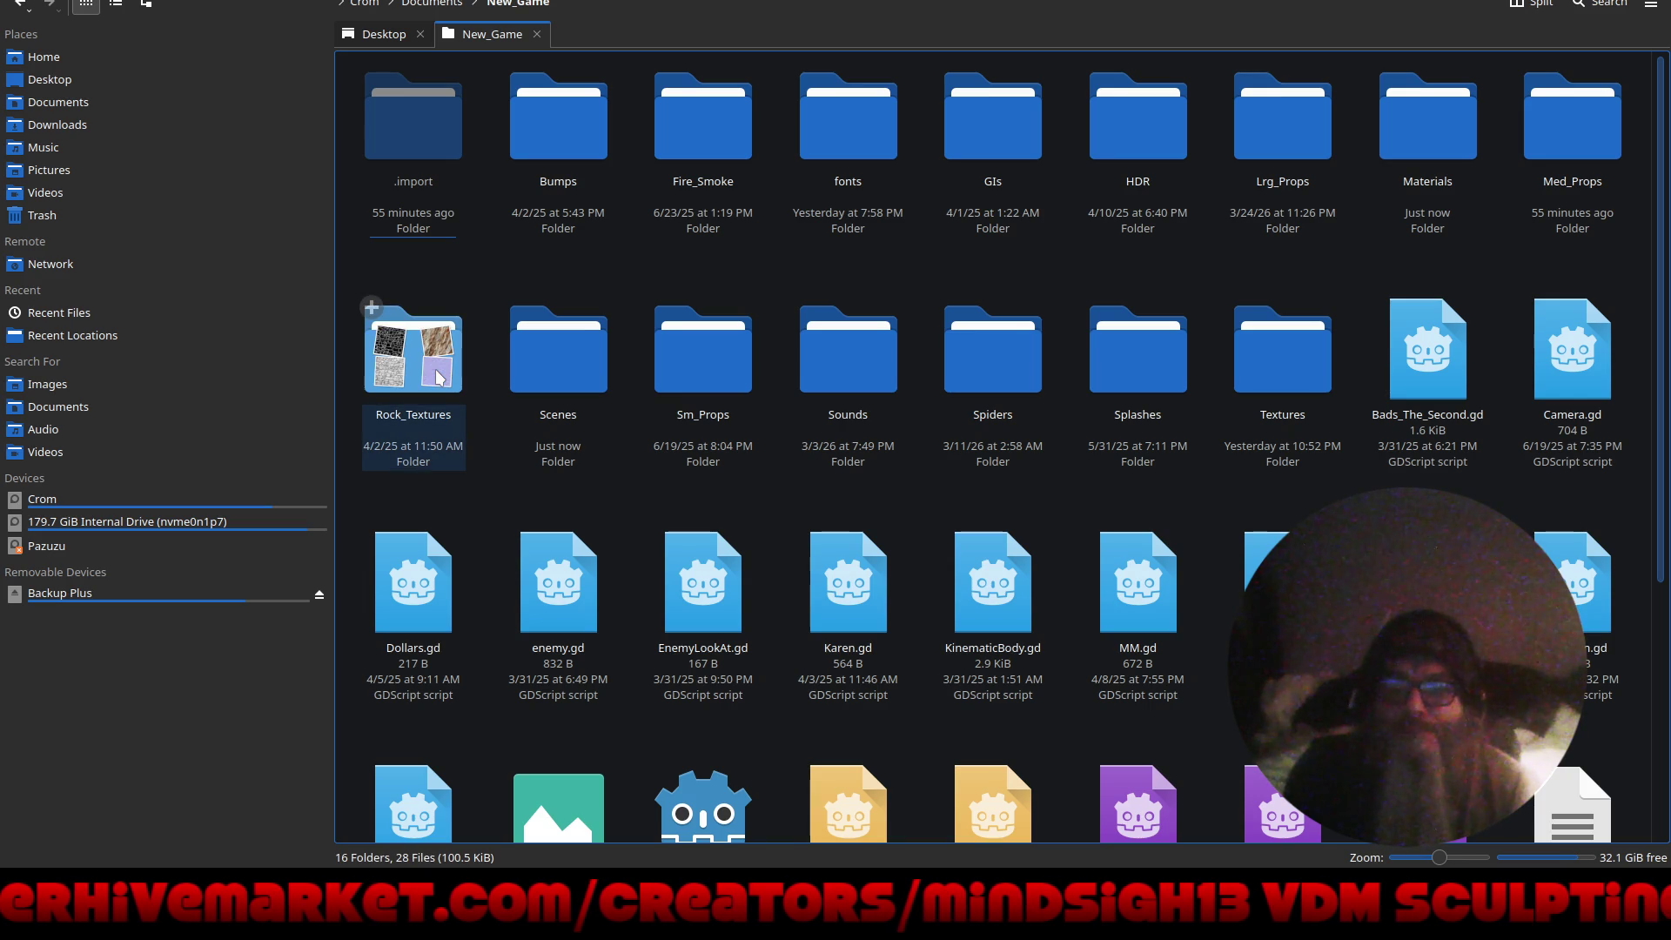
double_click(1281, 362)
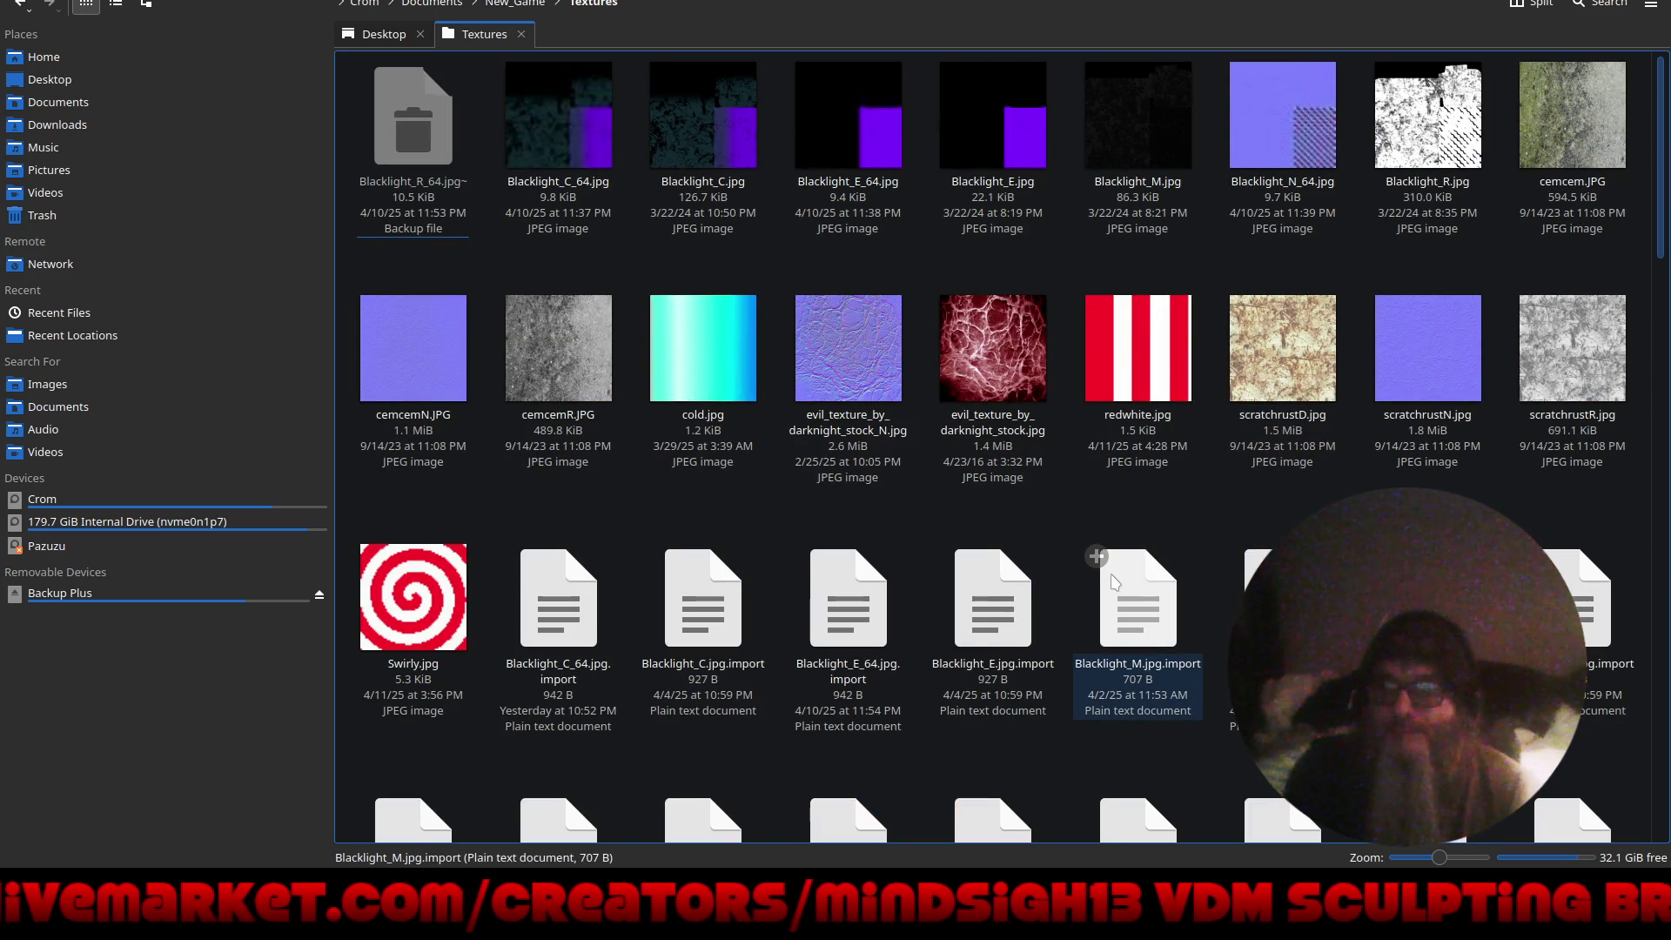
scroll(1115, 582, "down", 15)
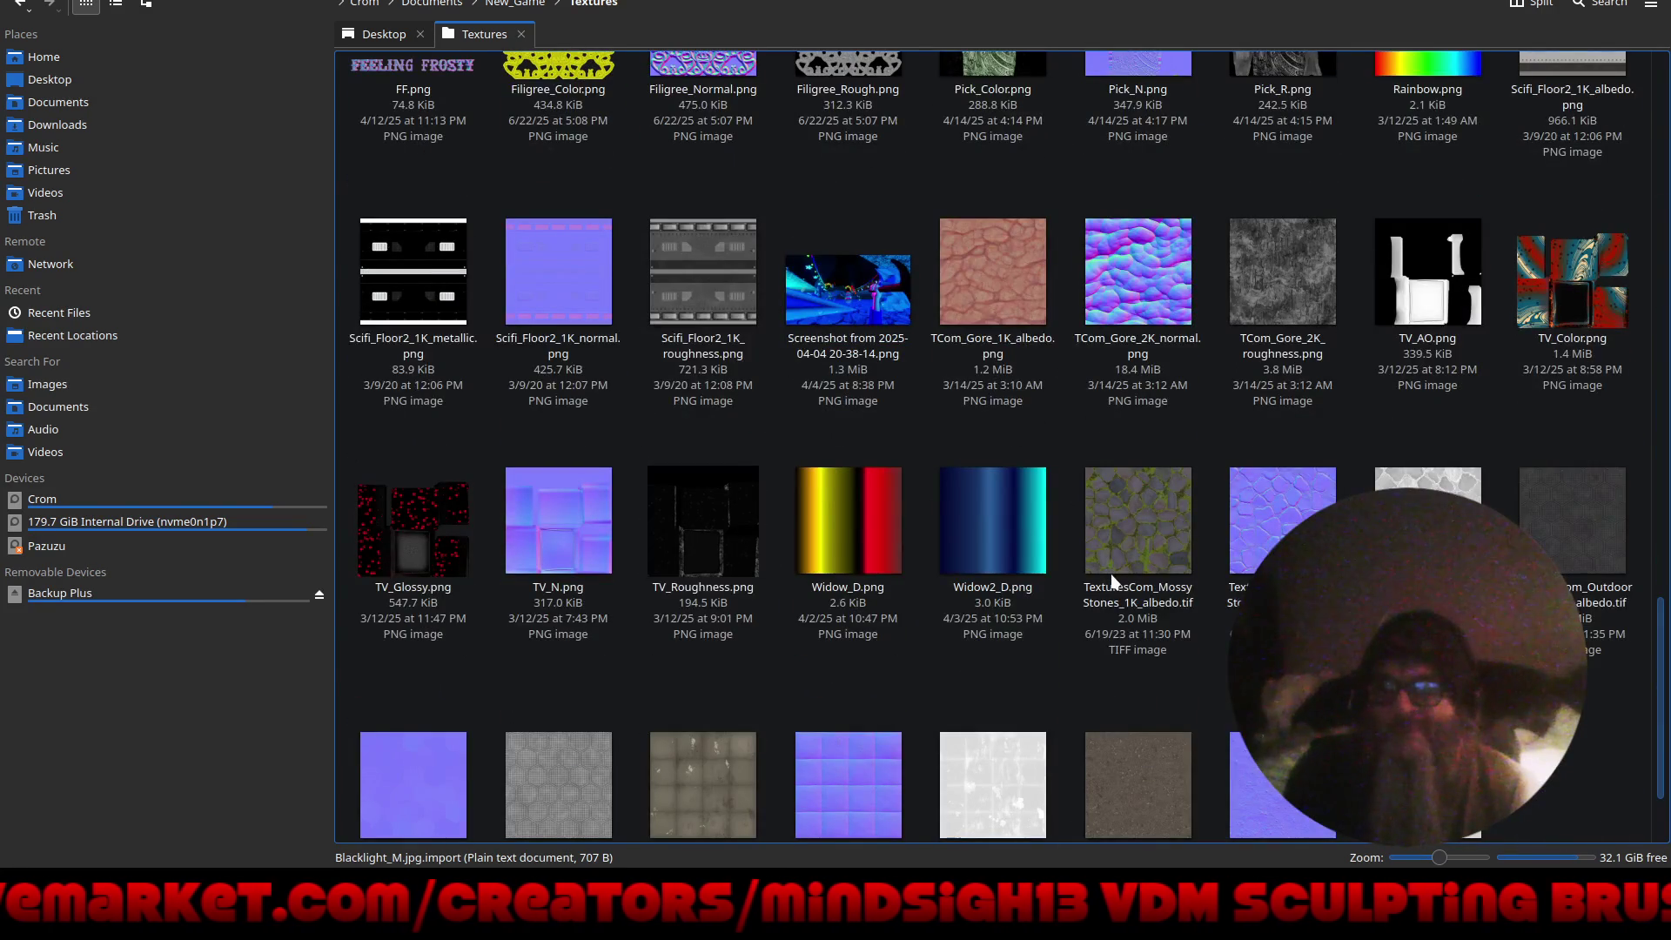
scroll(1113, 581, "down", 2)
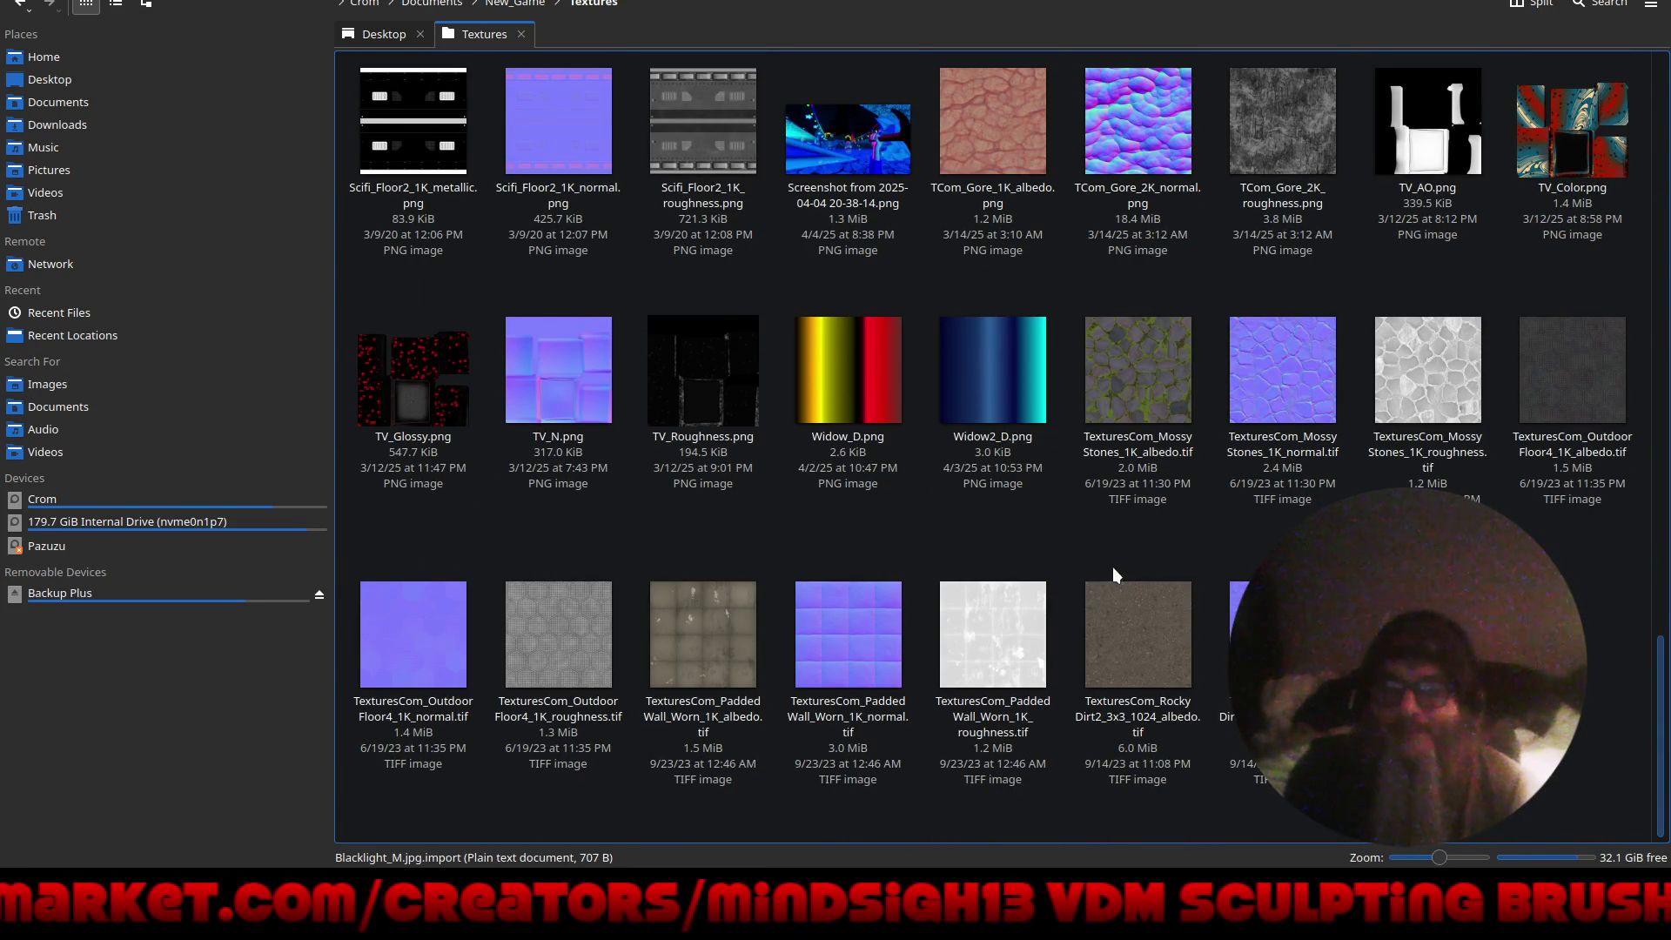
- Move Screenshot_20260326_220939.jpg from the Desktop into the Textures folder
left_click(376, 32)
mouse_move(558, 318)
left_mouse_down()
mouse_move(477, 39)
mouse_move(489, 28)
left_mouse_up()
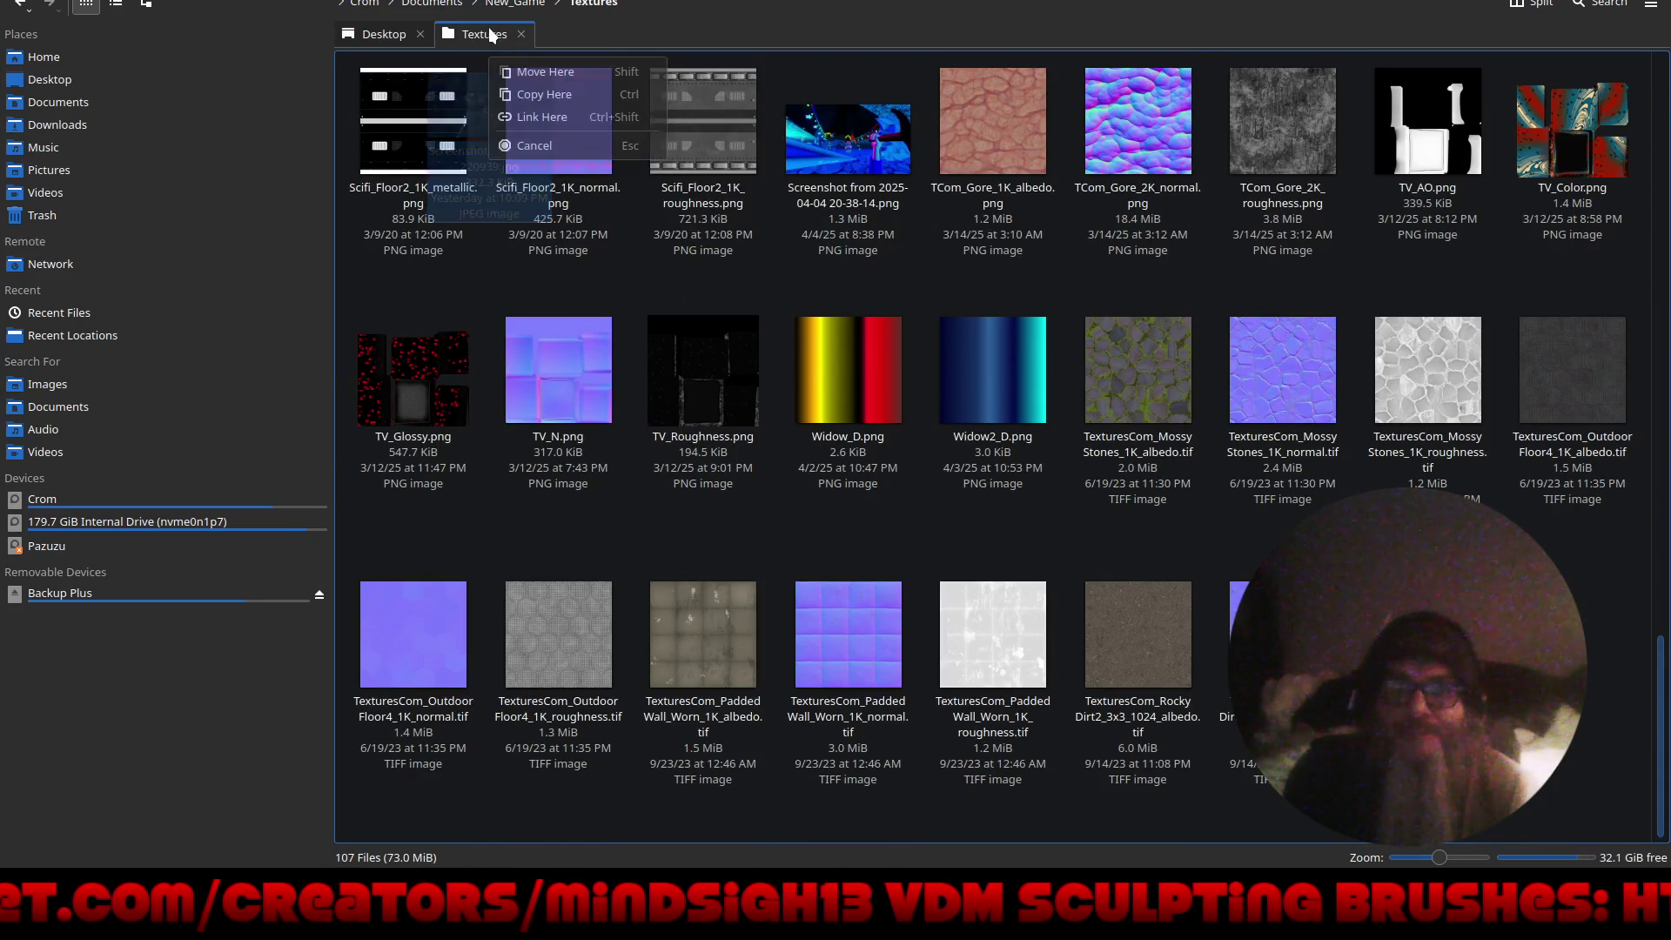
left_click(536, 73)
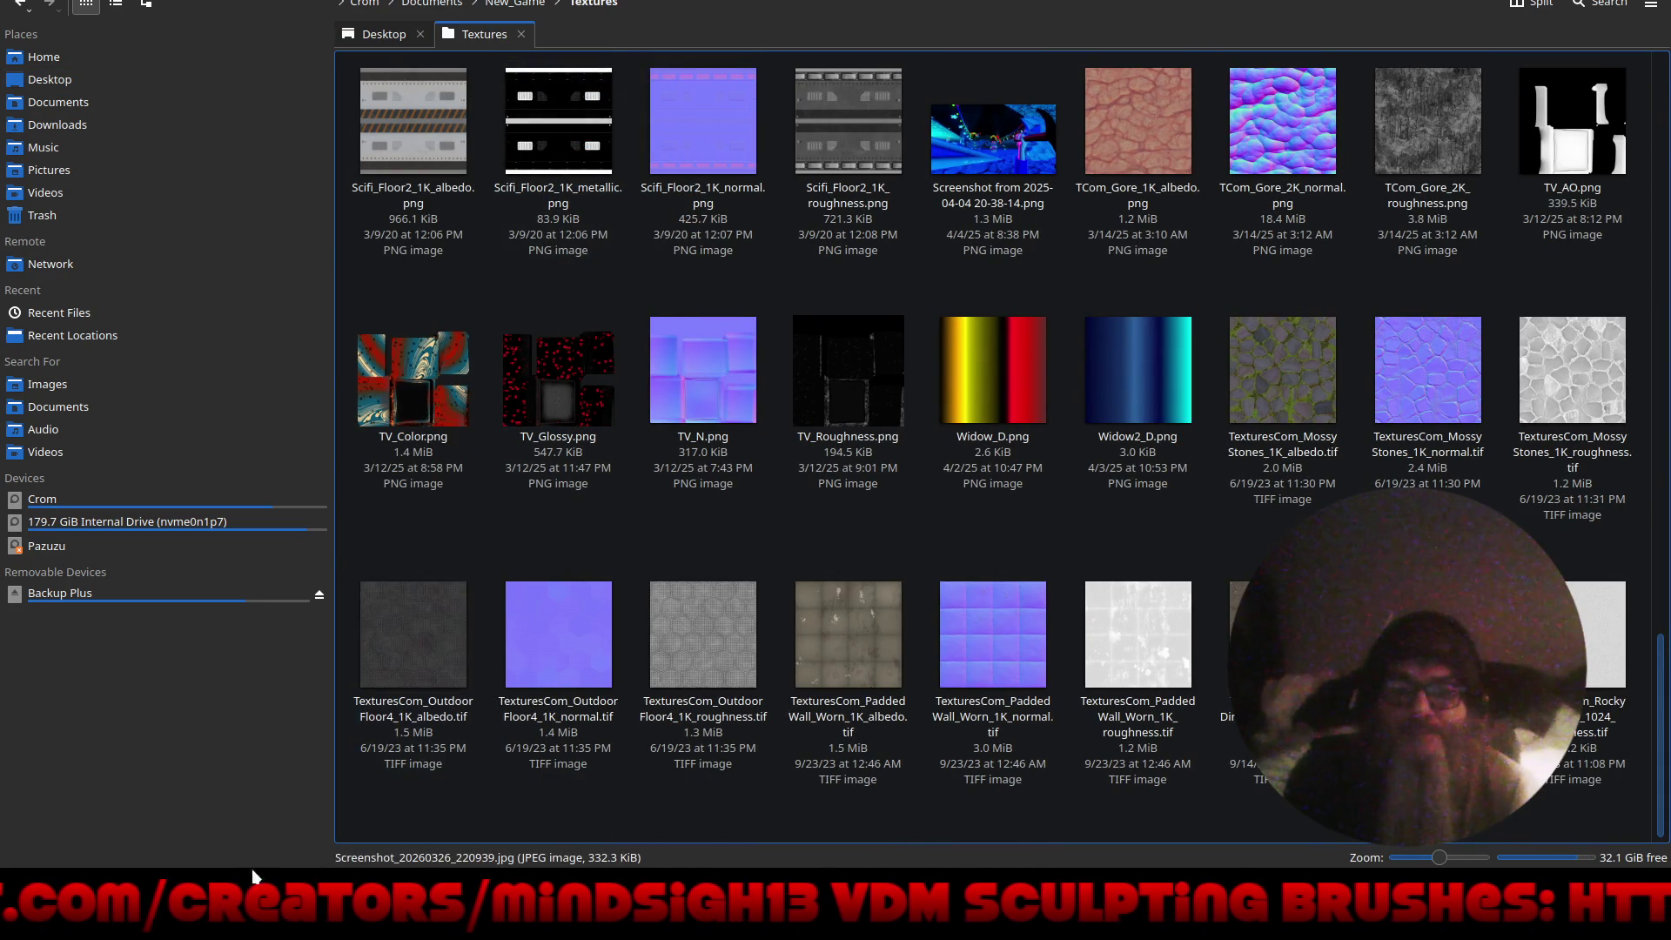
- Assign the new screenshot from res://Textures as the TitleScreen Background node's Texture
key("alt+Tab")
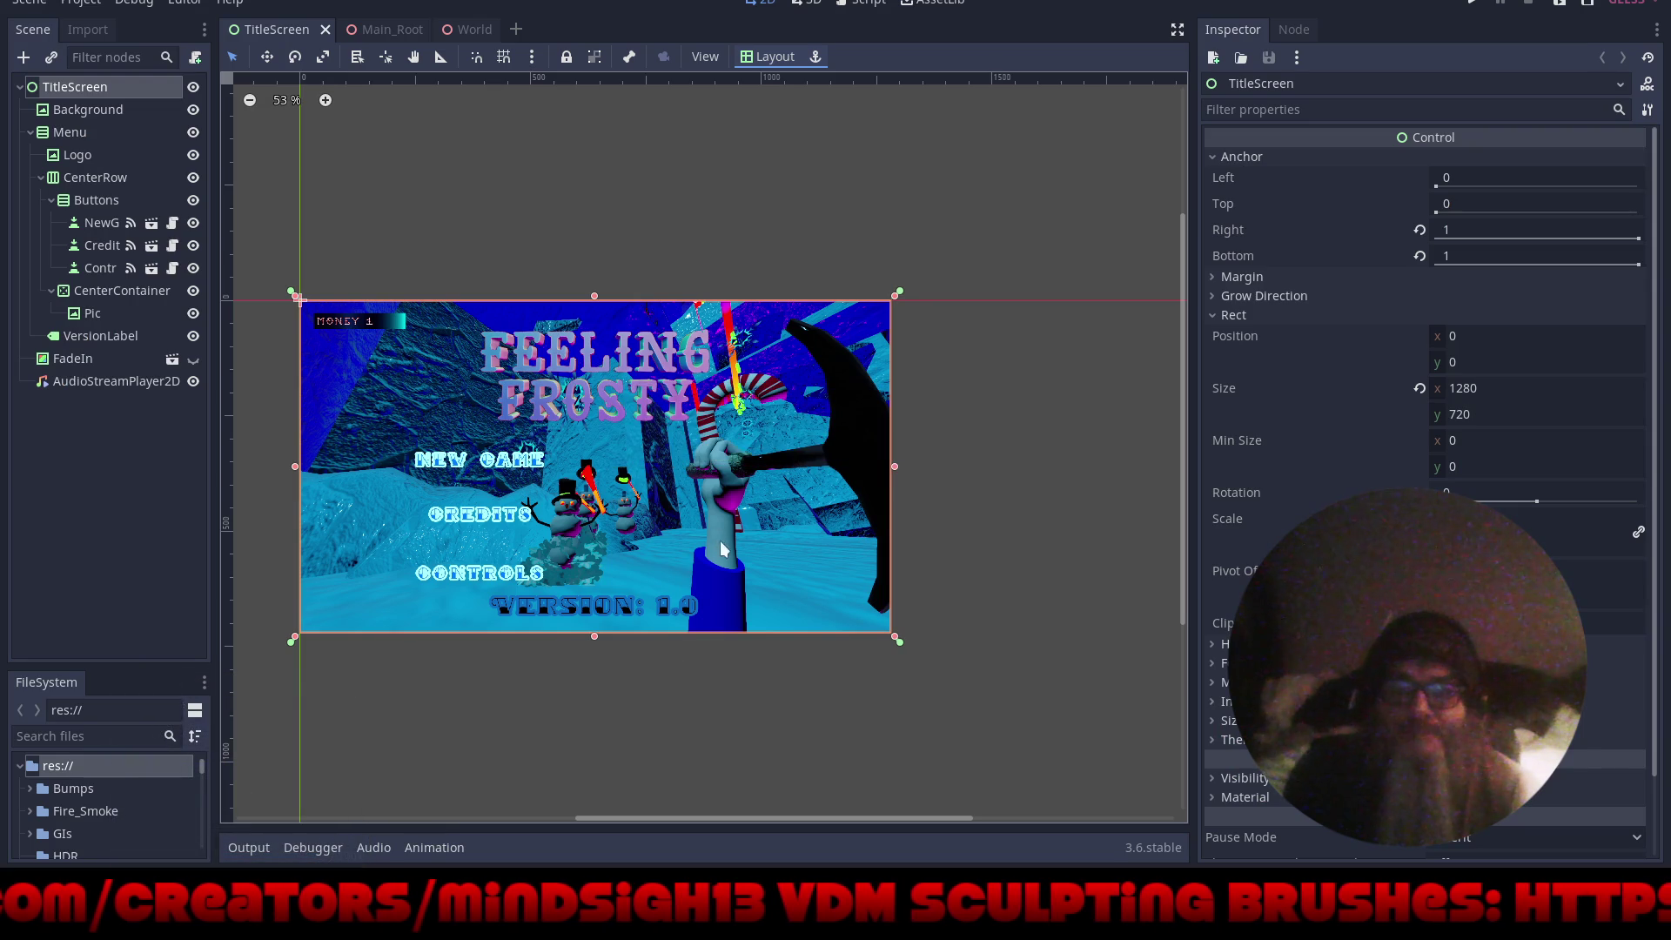
scroll(76, 833, "down", 5)
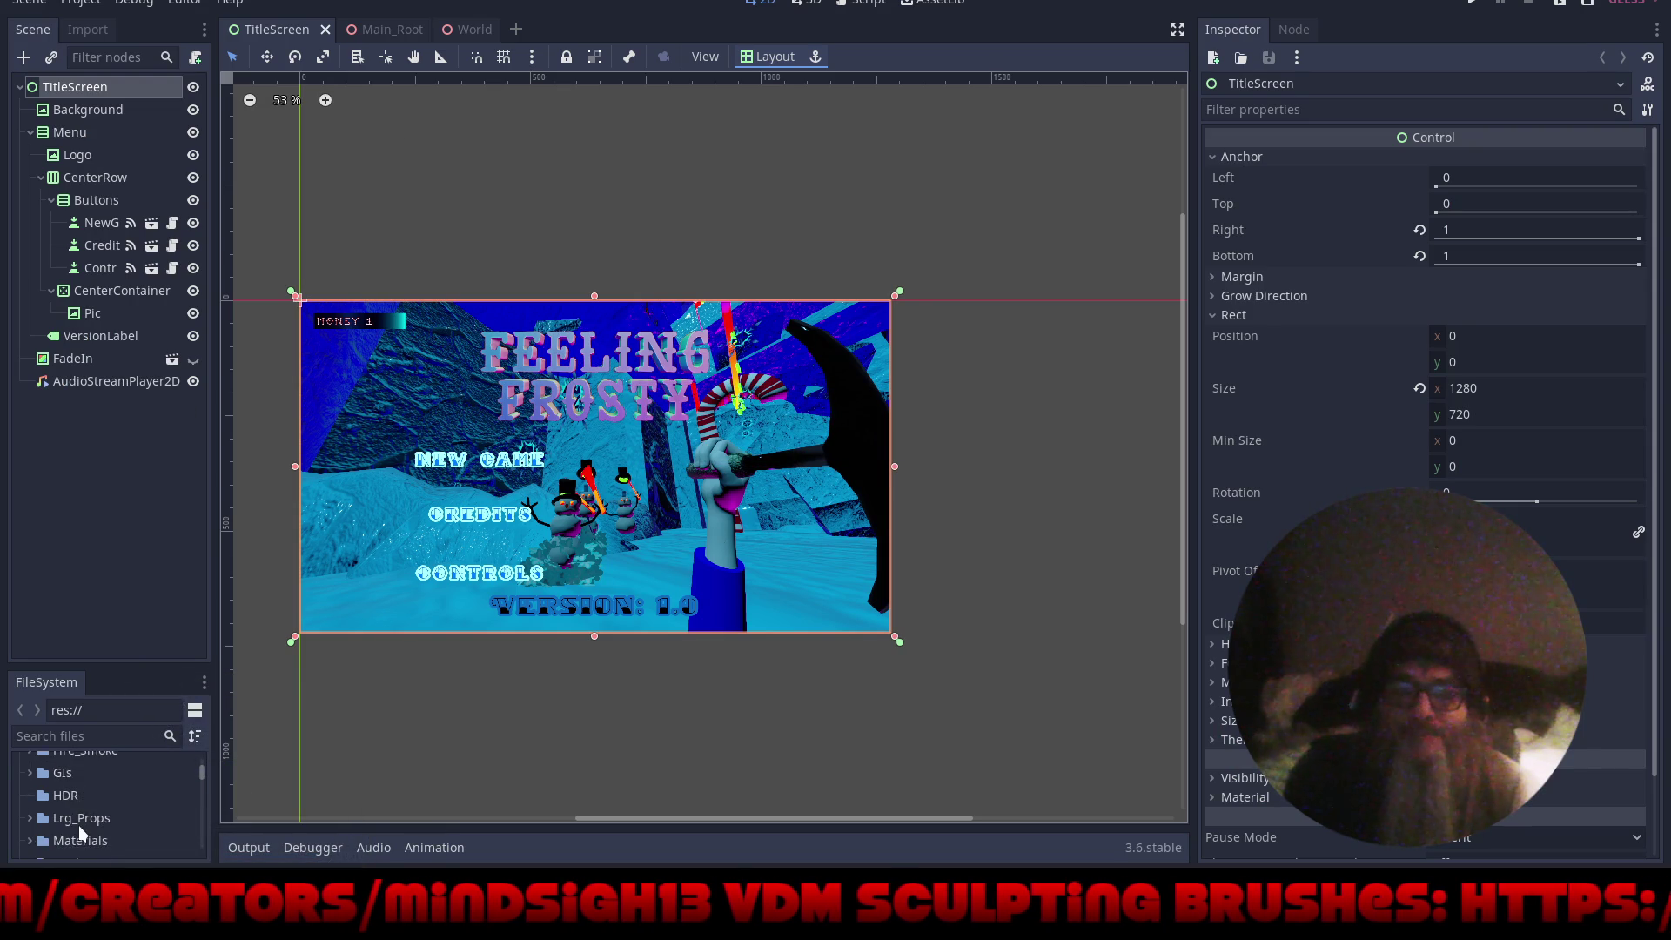
scroll(77, 827, "down", 5)
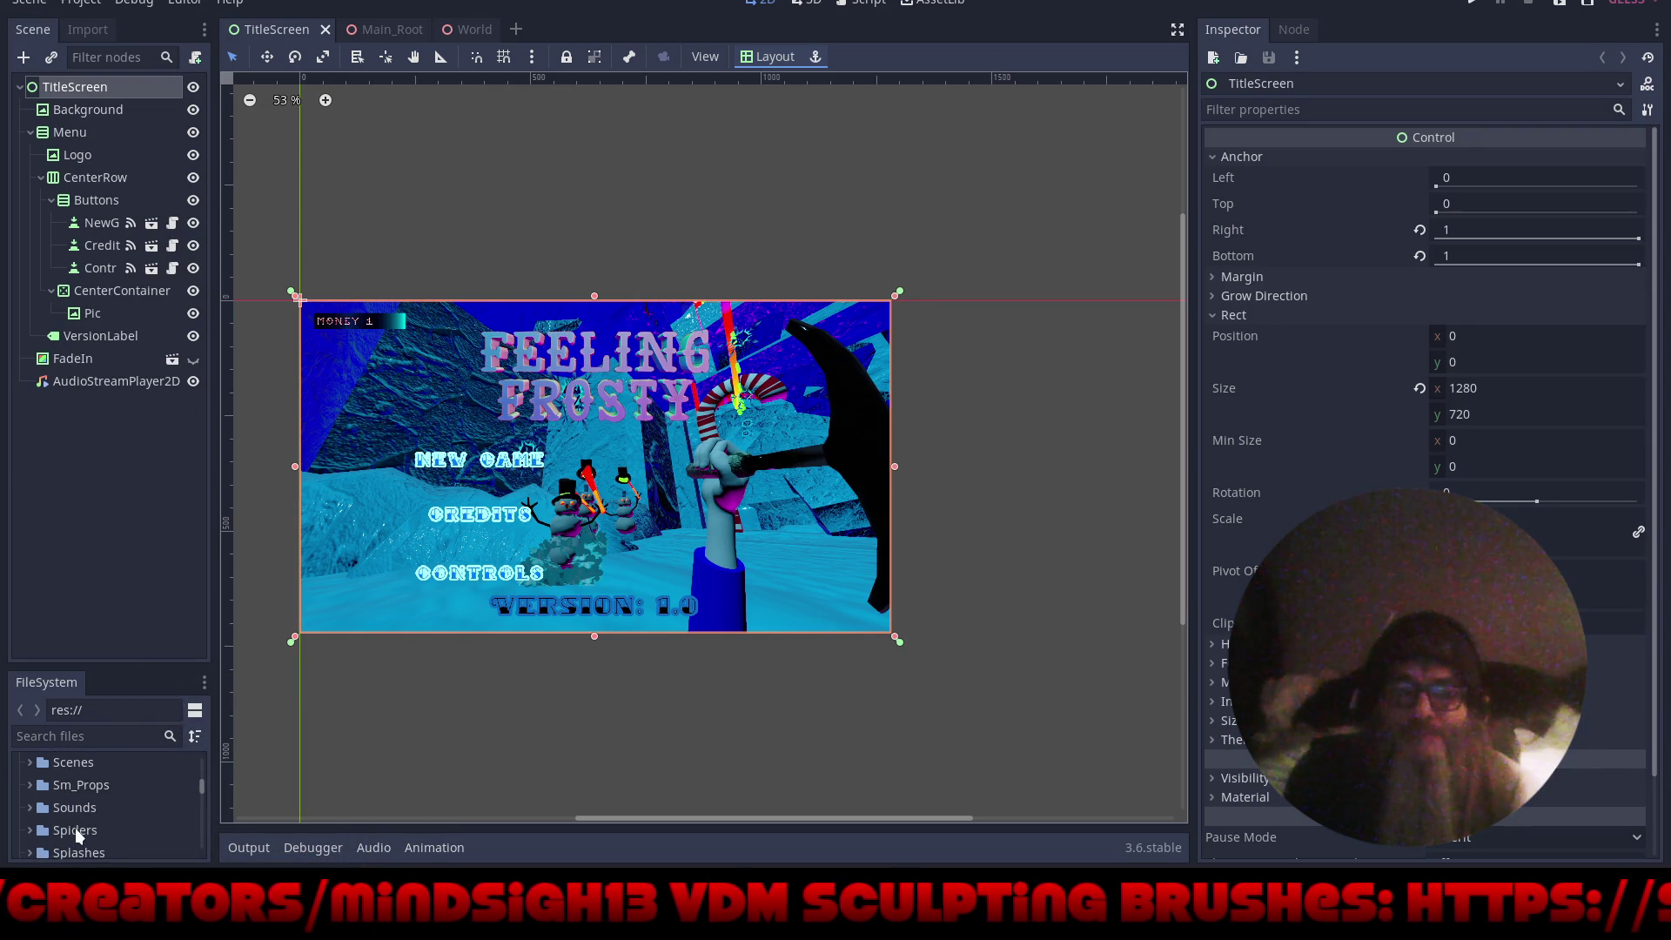
left_click(77, 832)
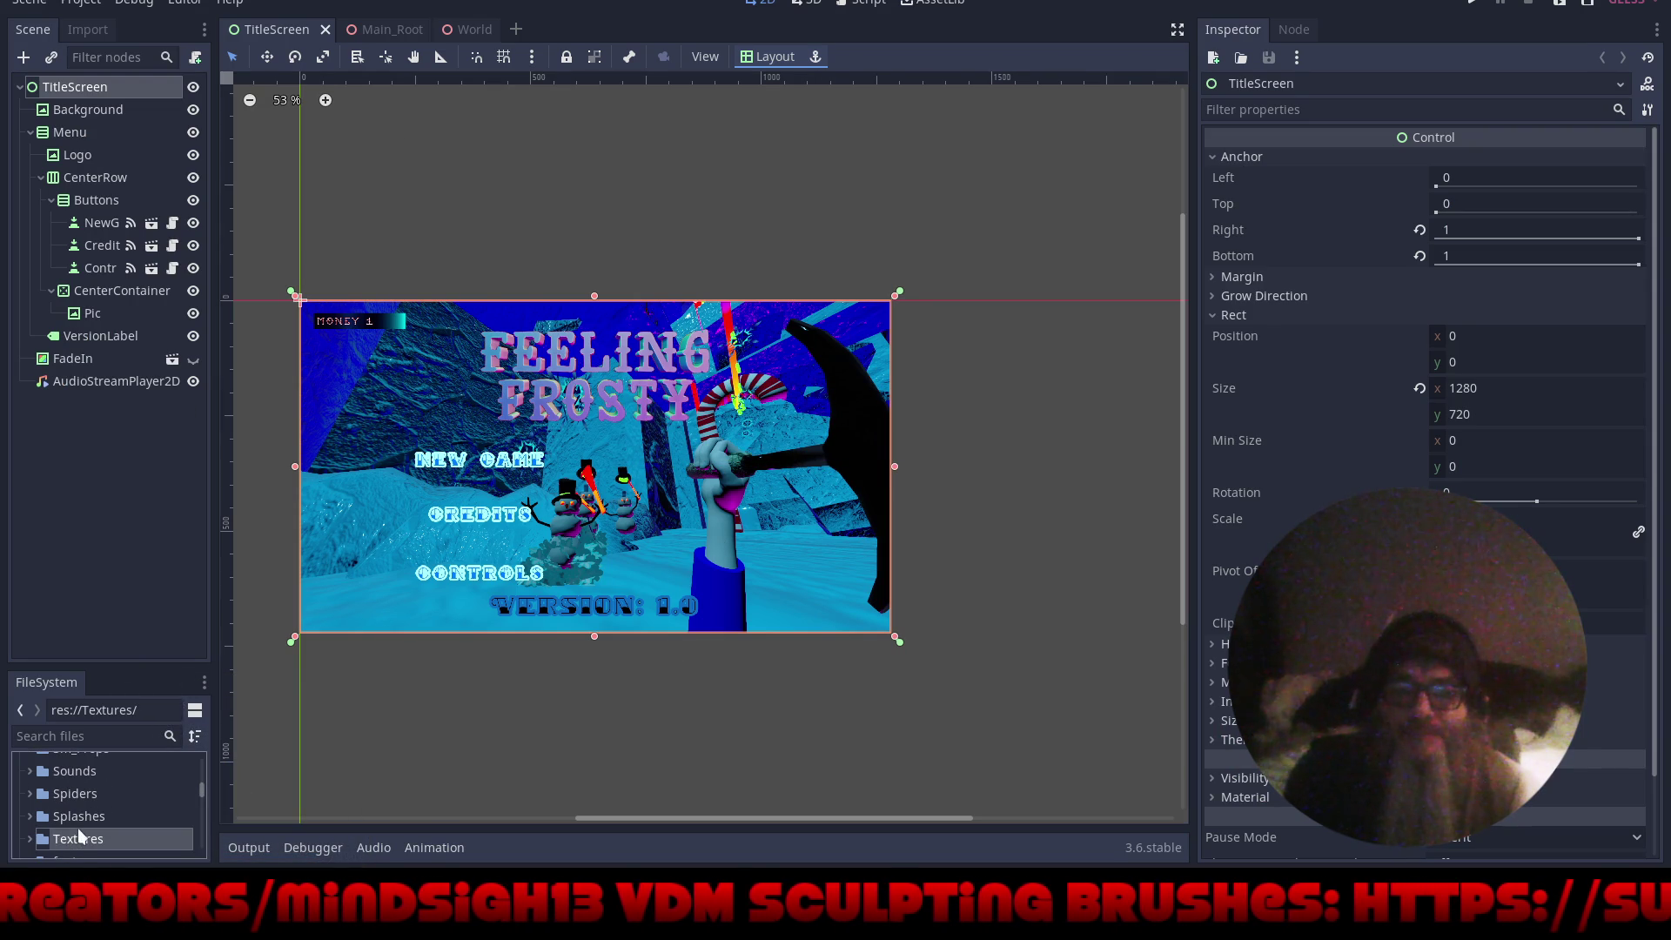
scroll(97, 787, "down", 5)
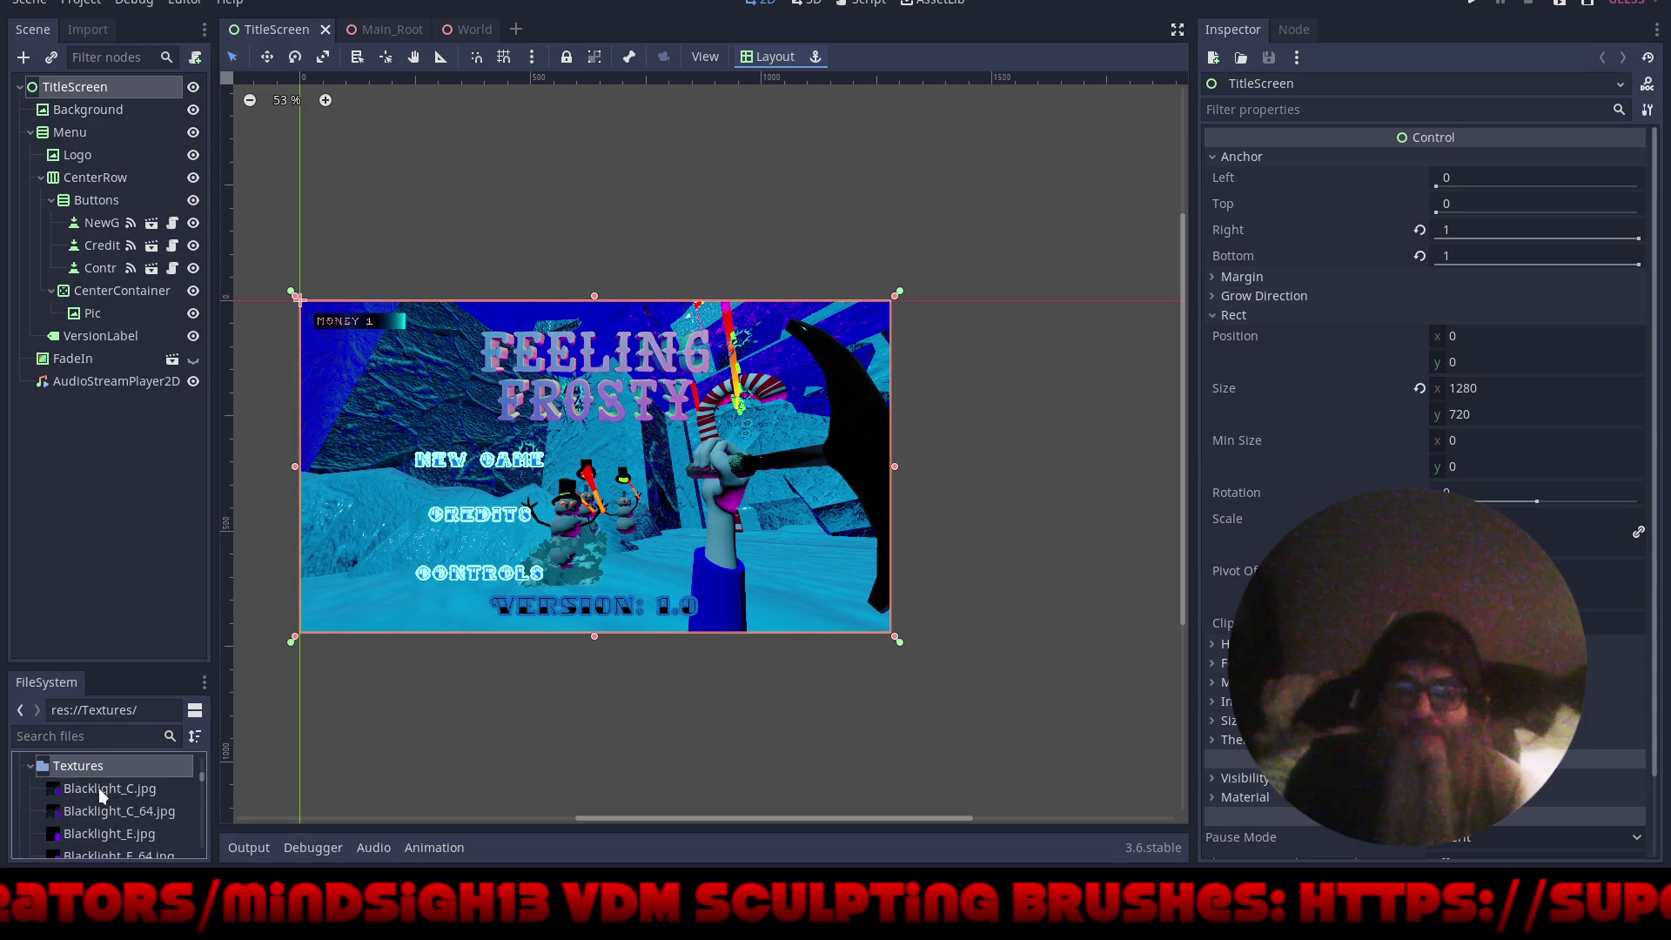
scroll(99, 789, "down", 15)
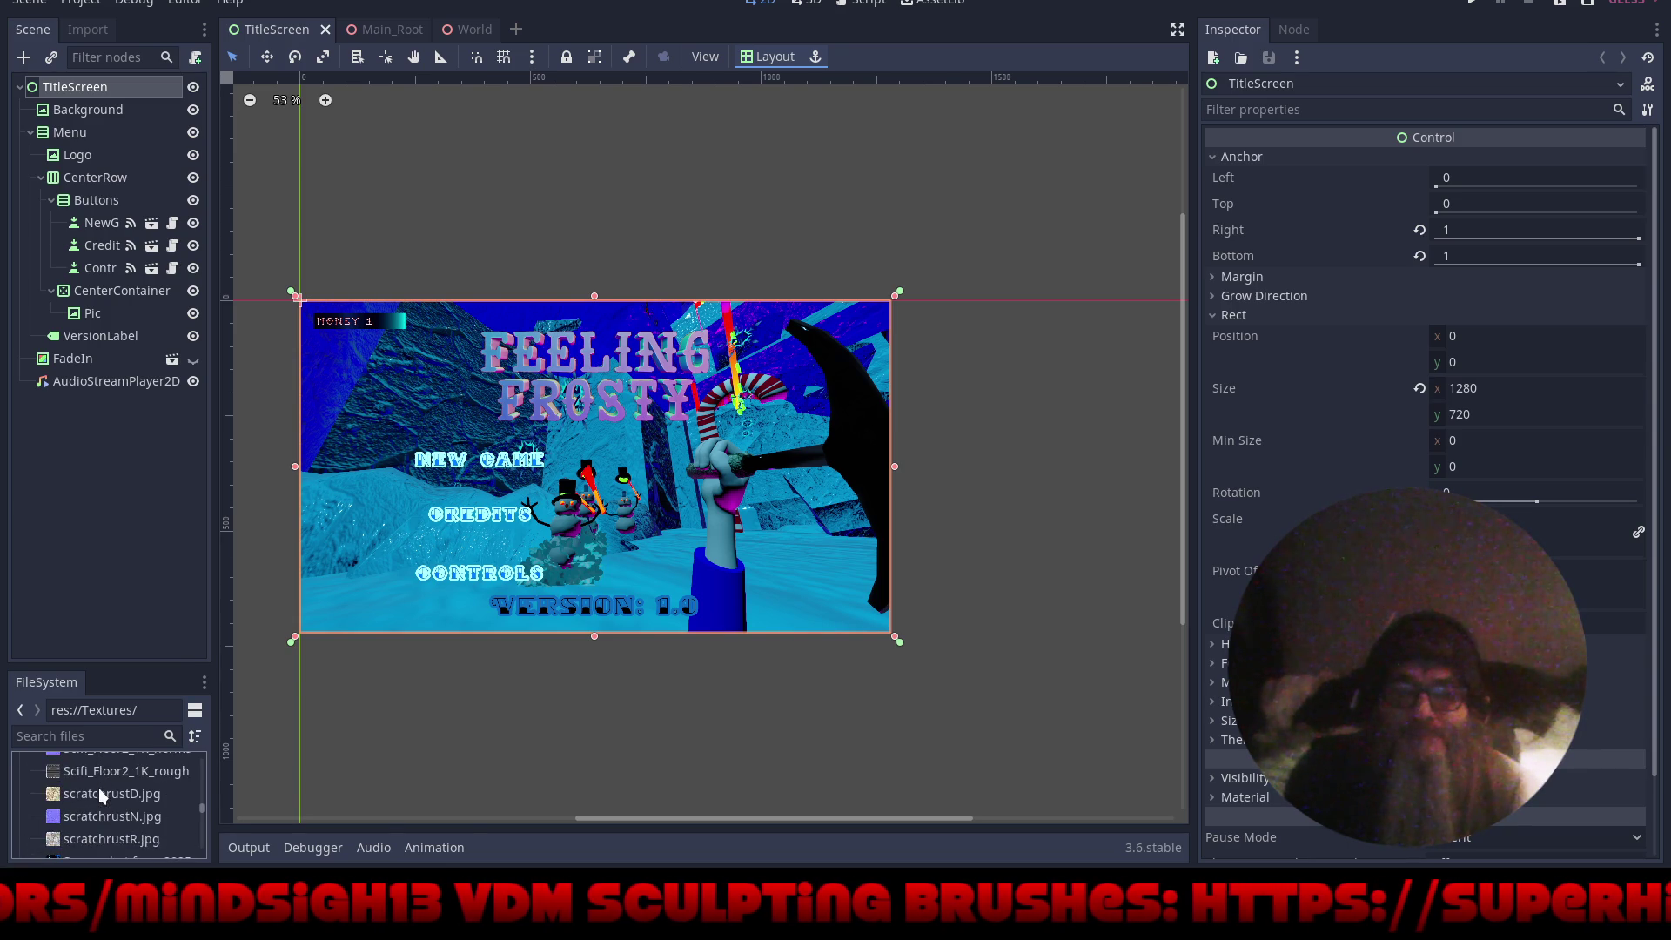
scroll(97, 787, "down", 2)
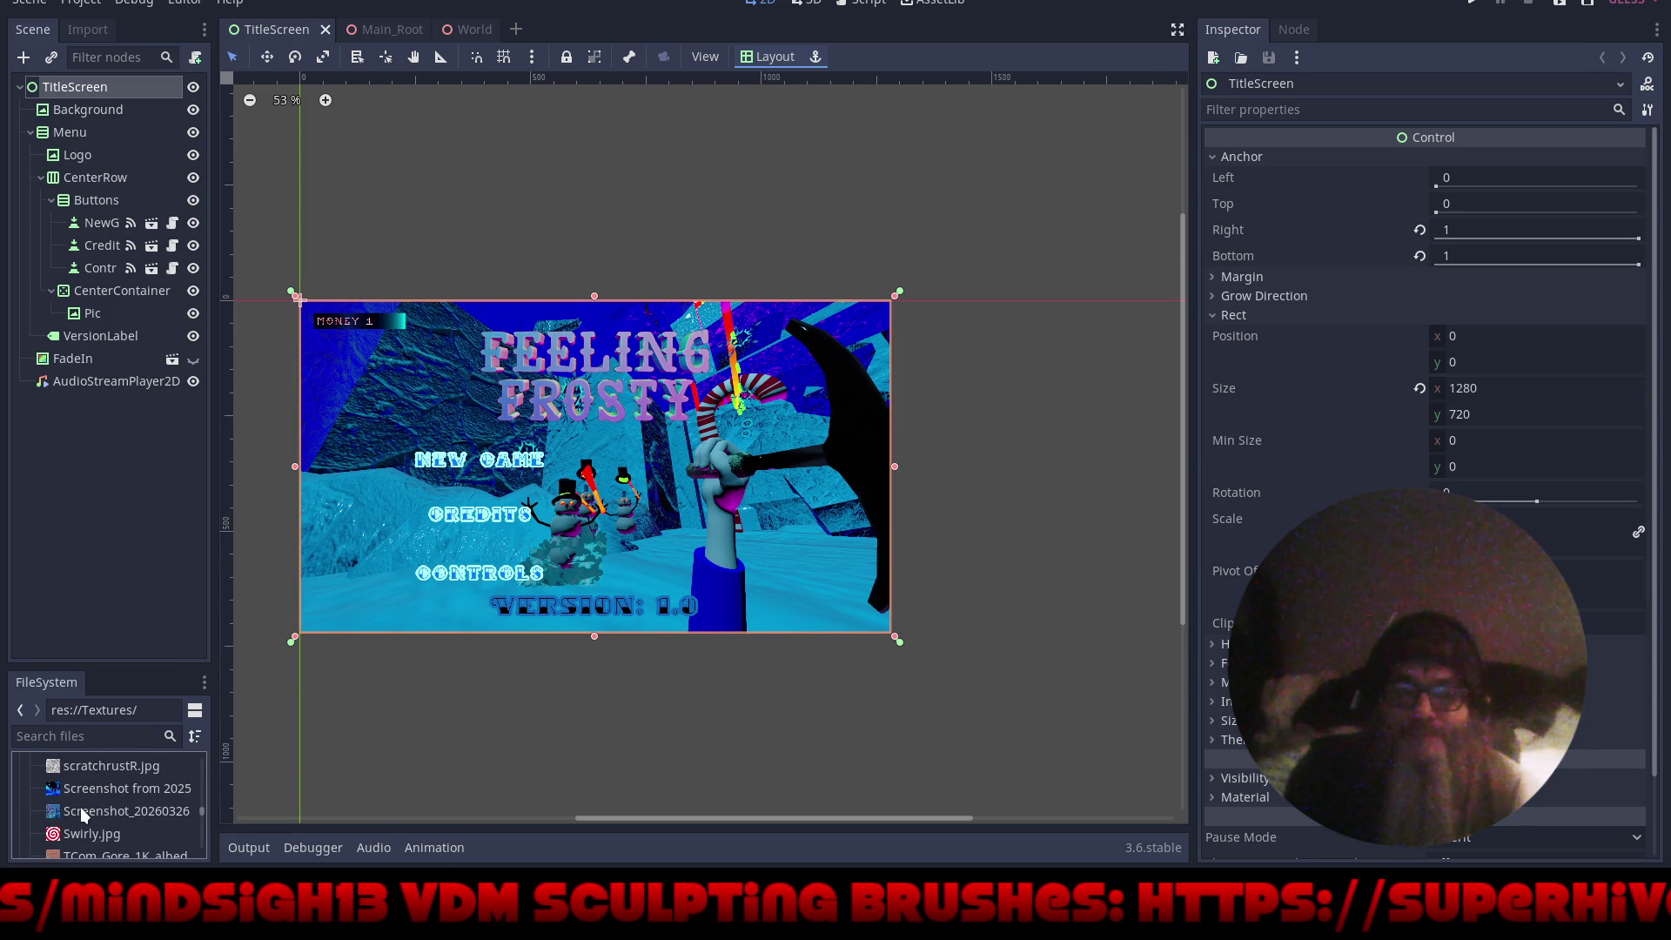
left_click(82, 809)
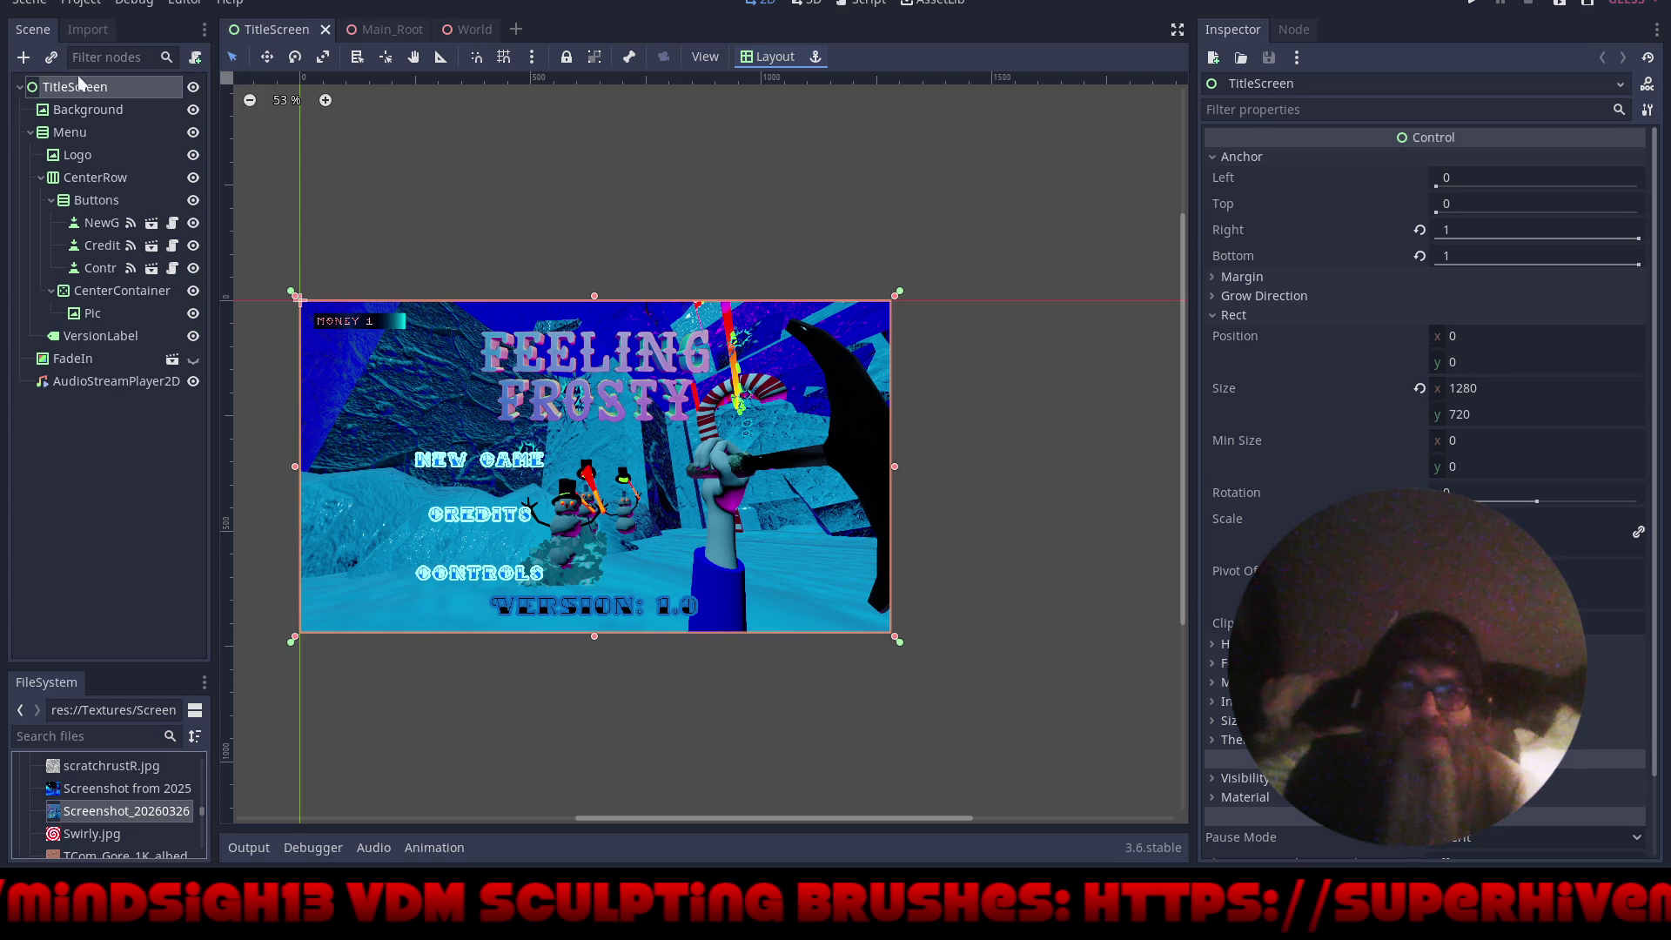
left_click(87, 110)
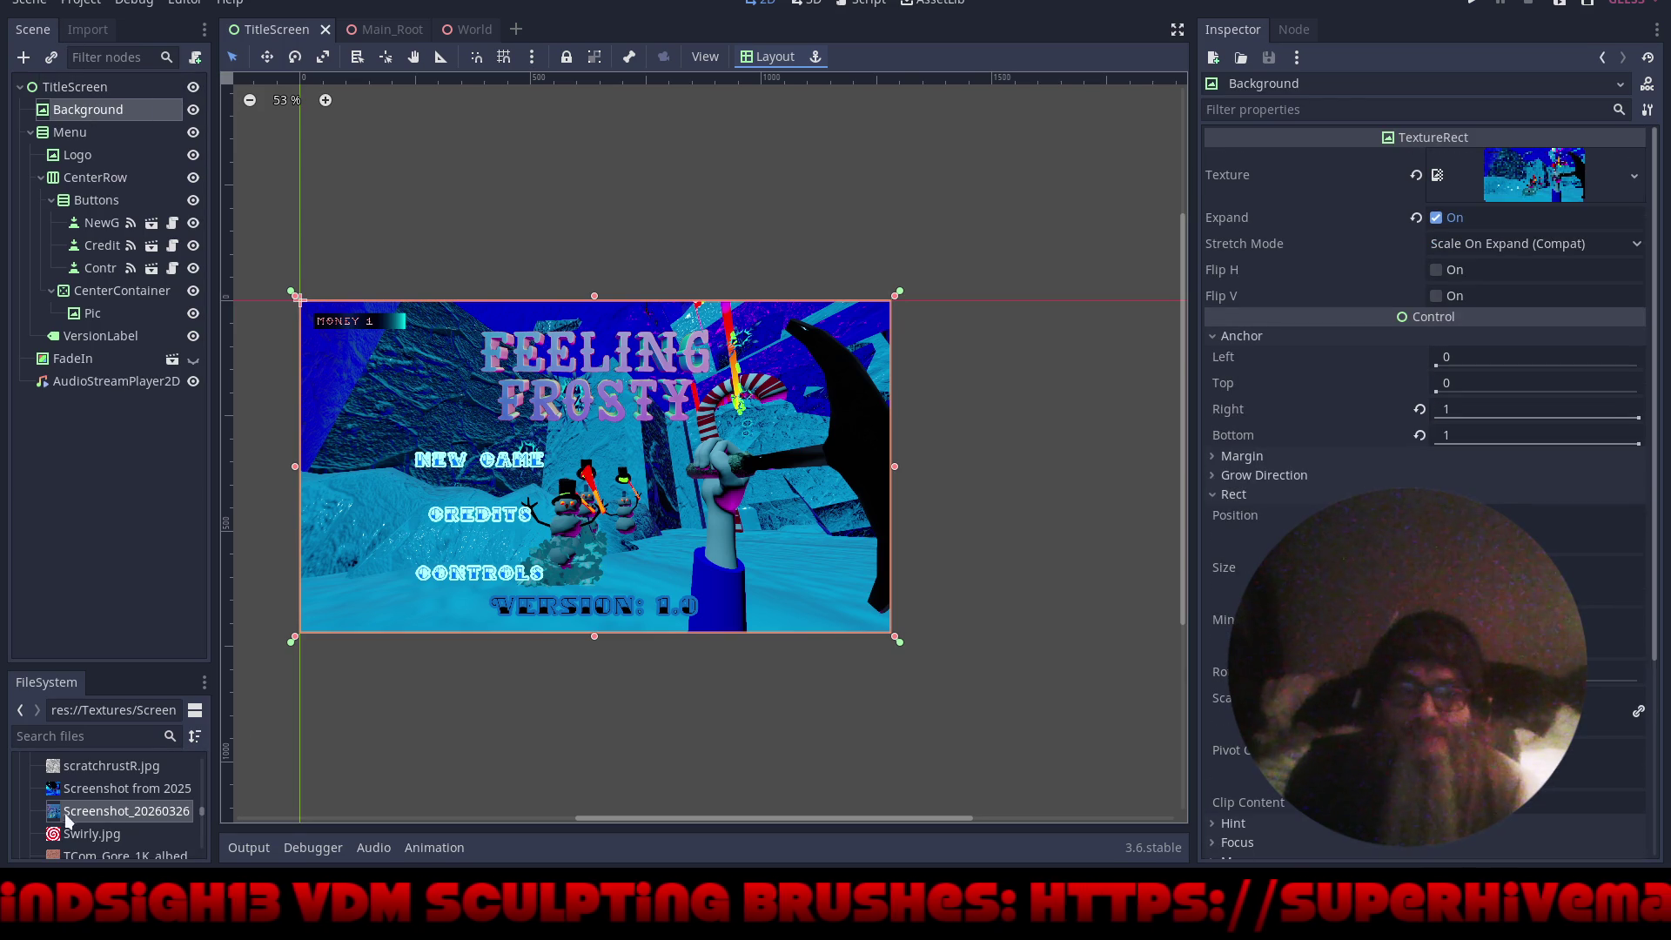
mouse_move(127, 811)
left_mouse_down()
mouse_move(1372, 371)
mouse_move(1524, 182)
left_mouse_up()
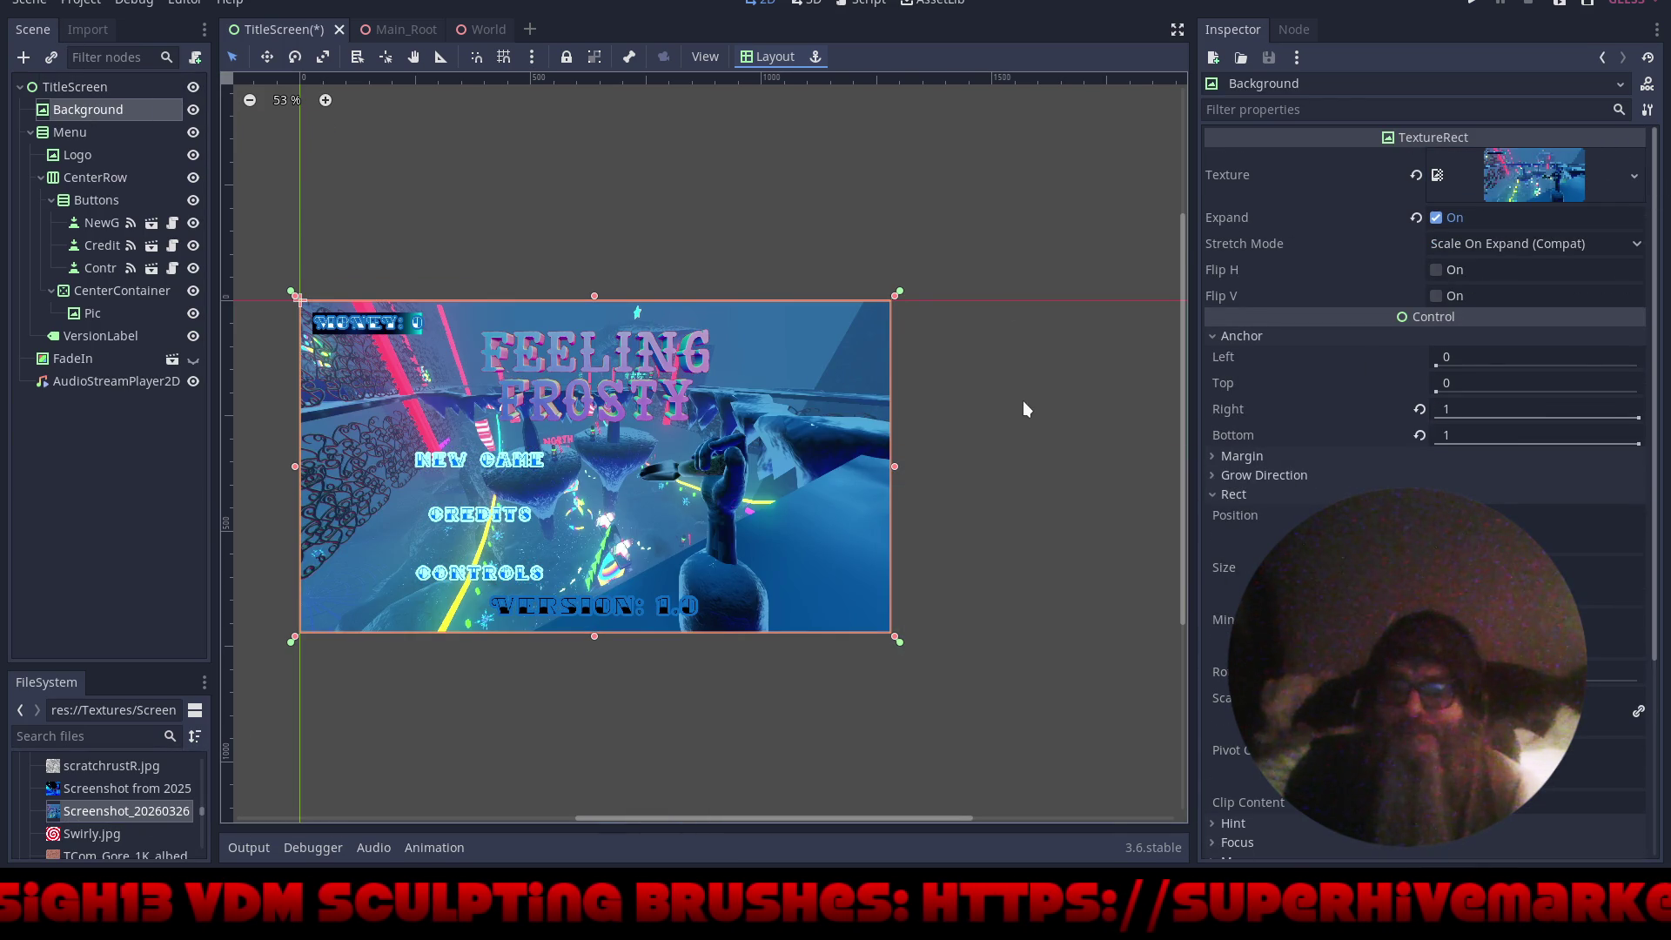
- Save and run the game maximized, then start a New Game from the title menu
left_click(1477, 7)
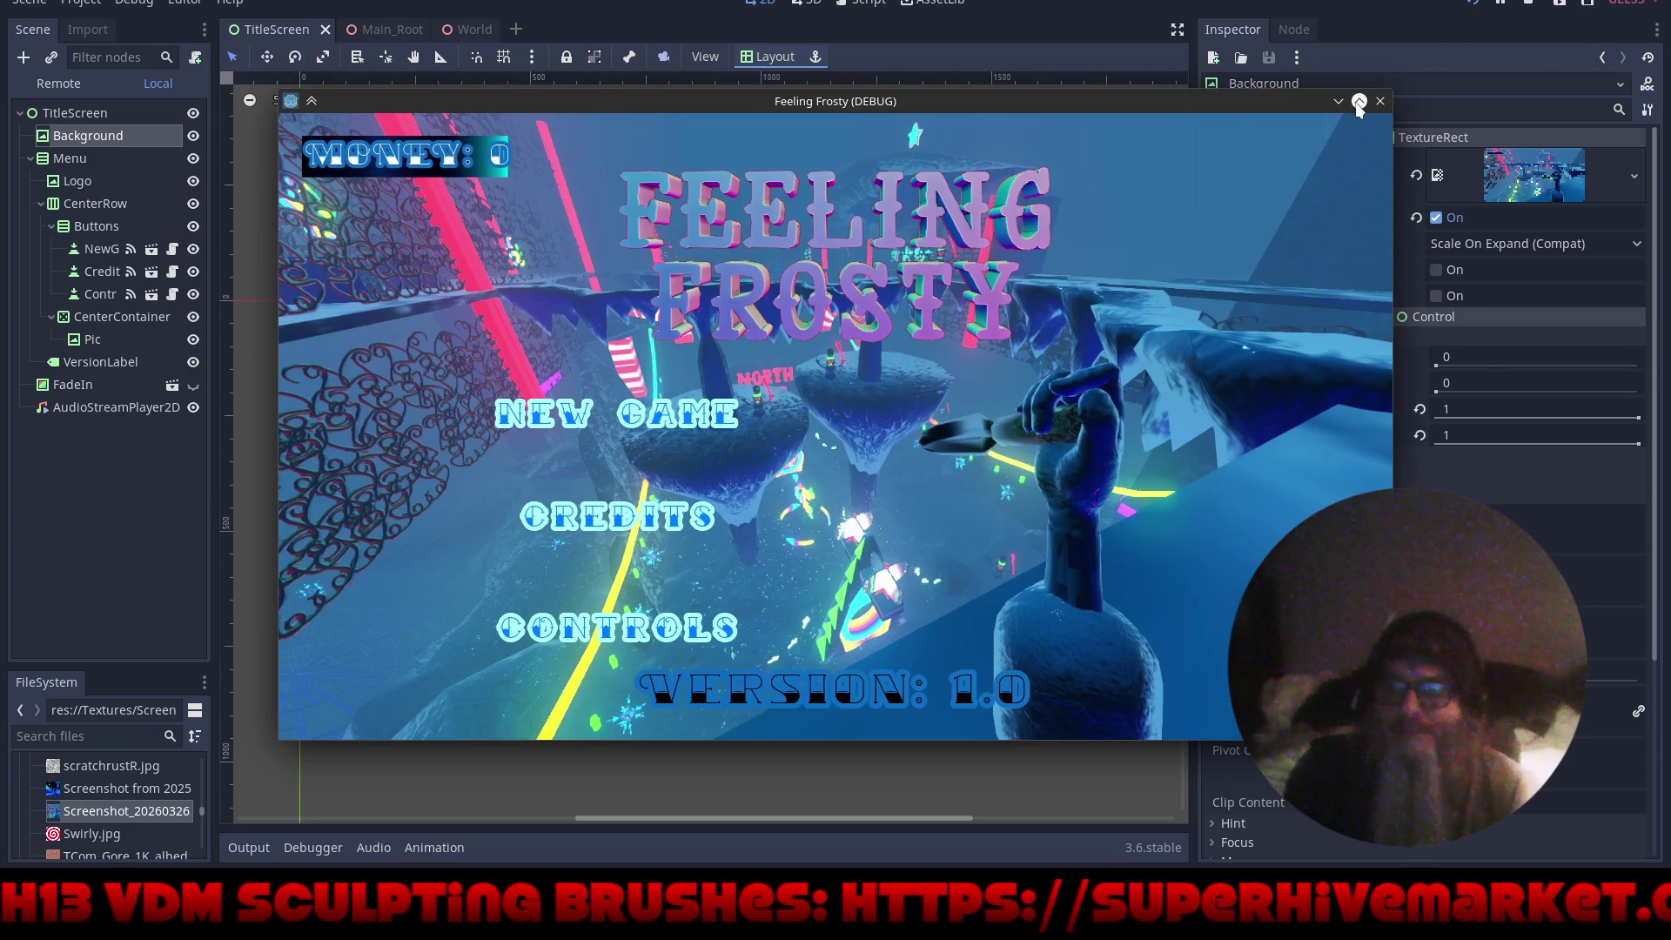
left_click(1359, 102)
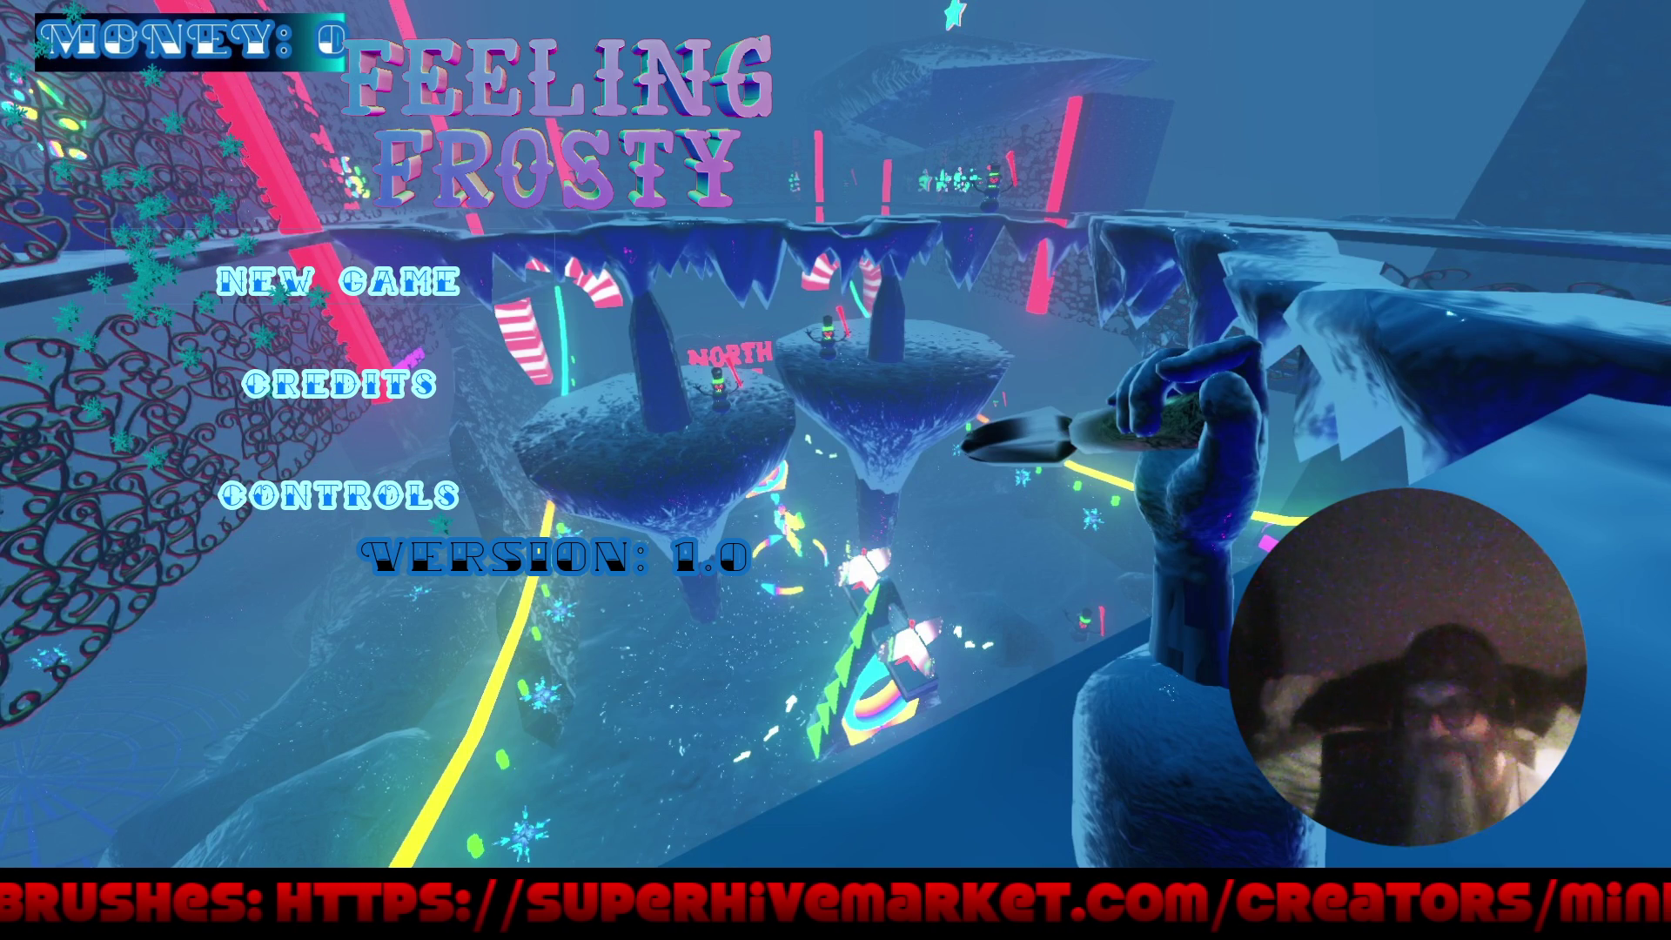
left_click(337, 282)
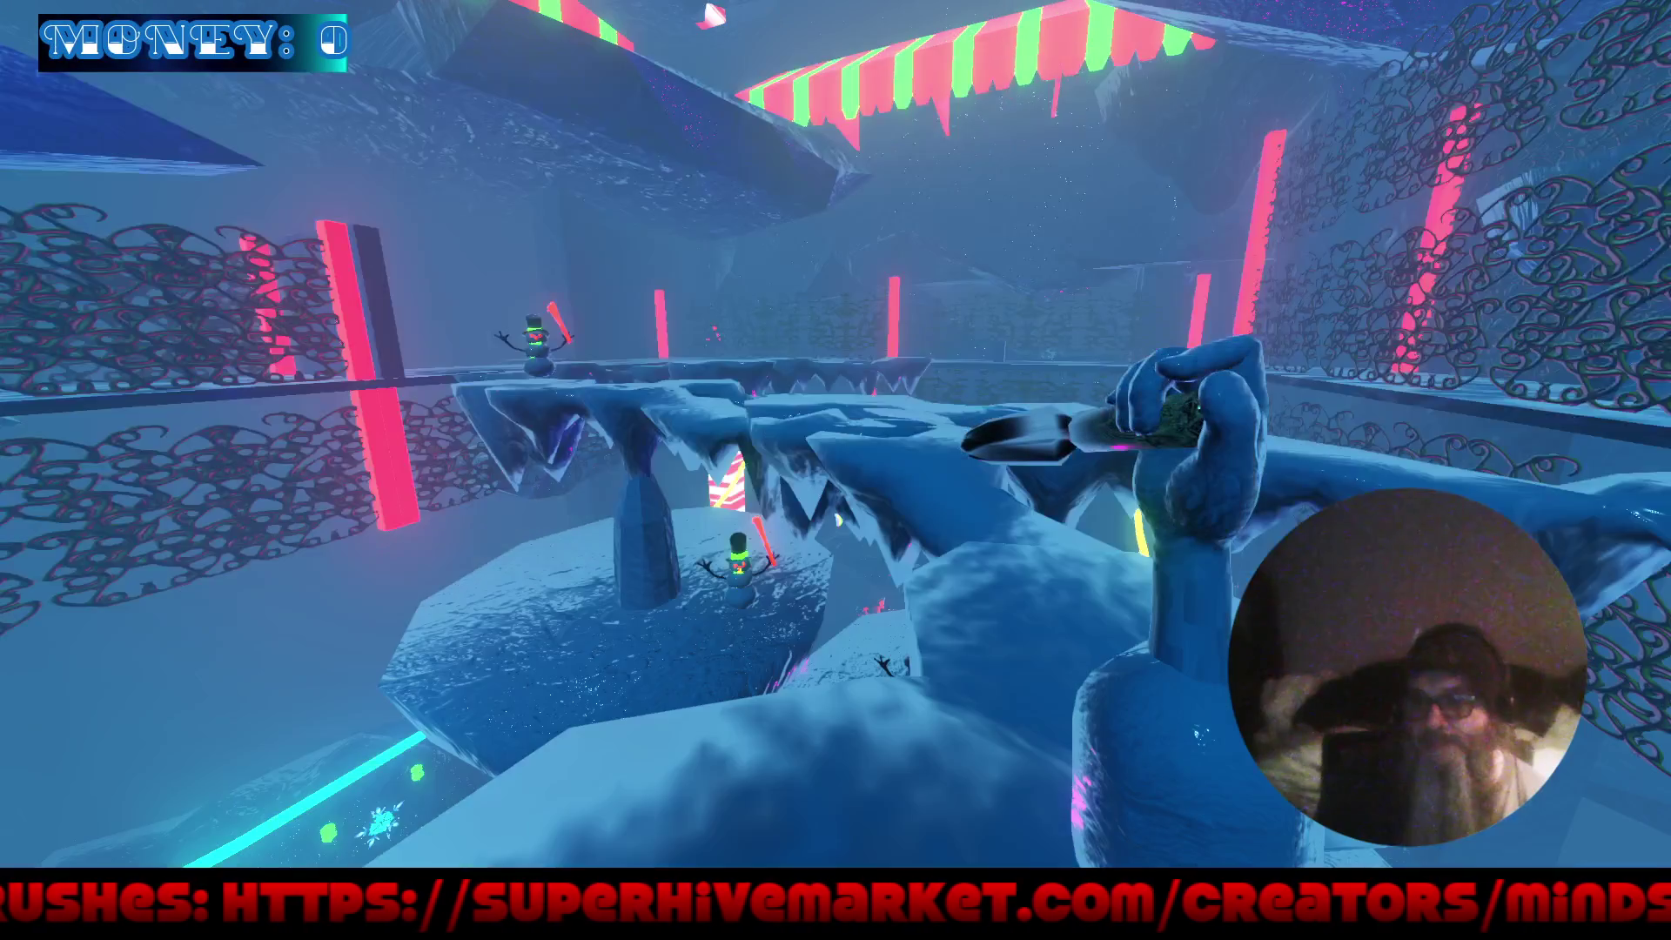
- Play past the ice pillar collecting crystal stars, raising money to 30
key("w")
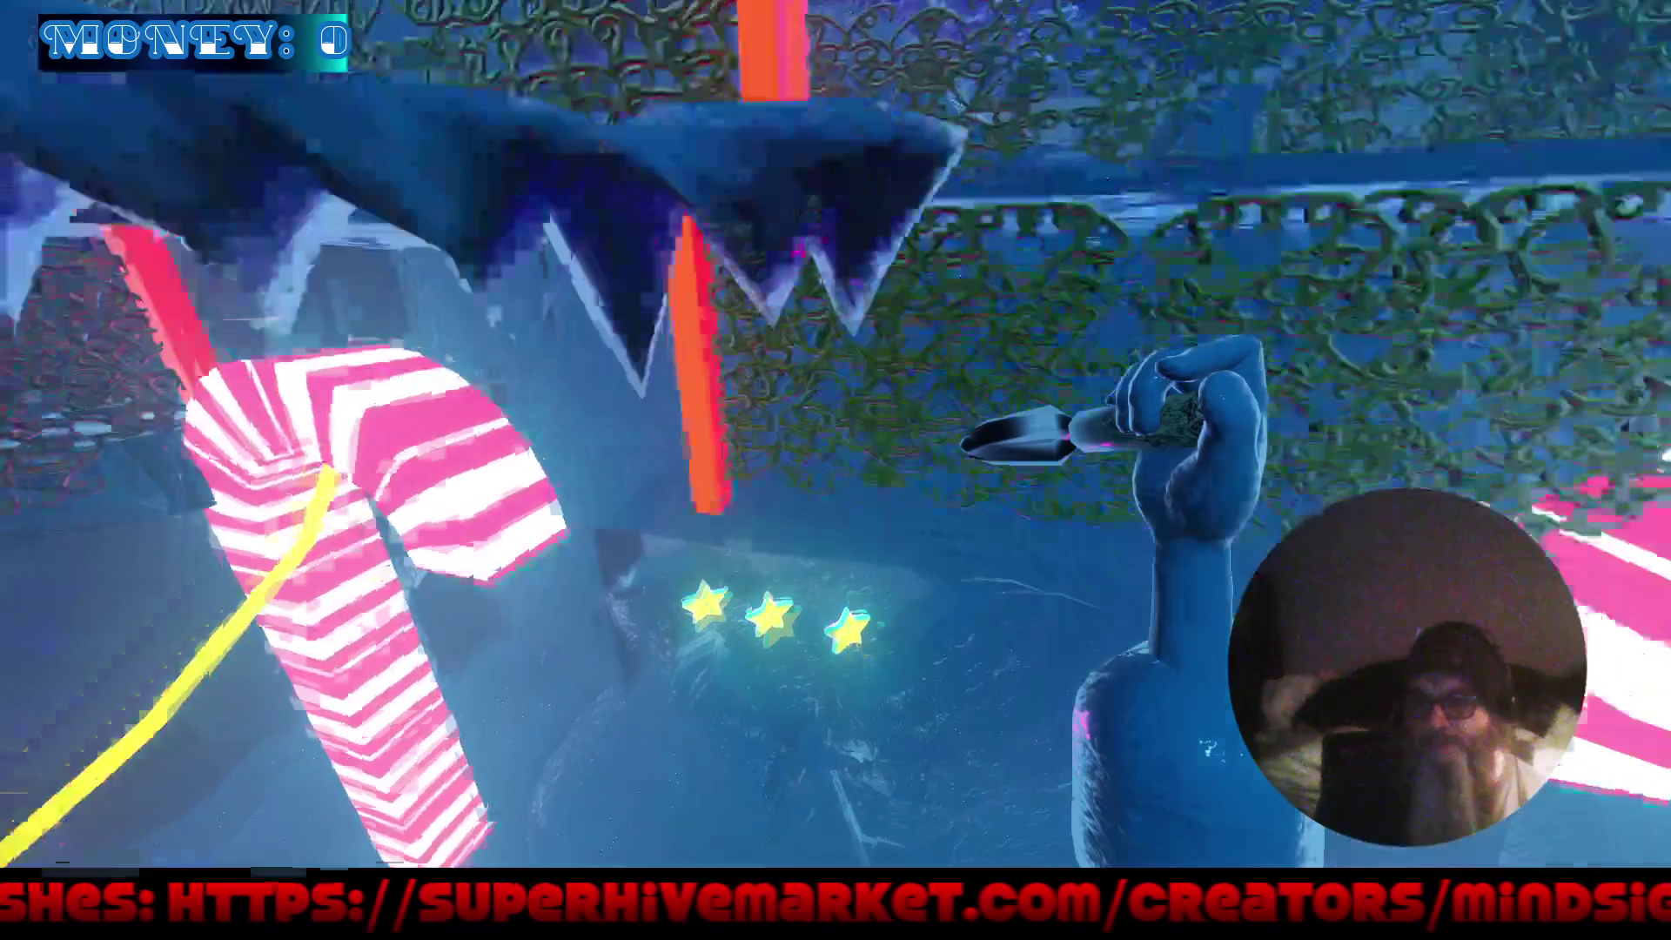
key("w")
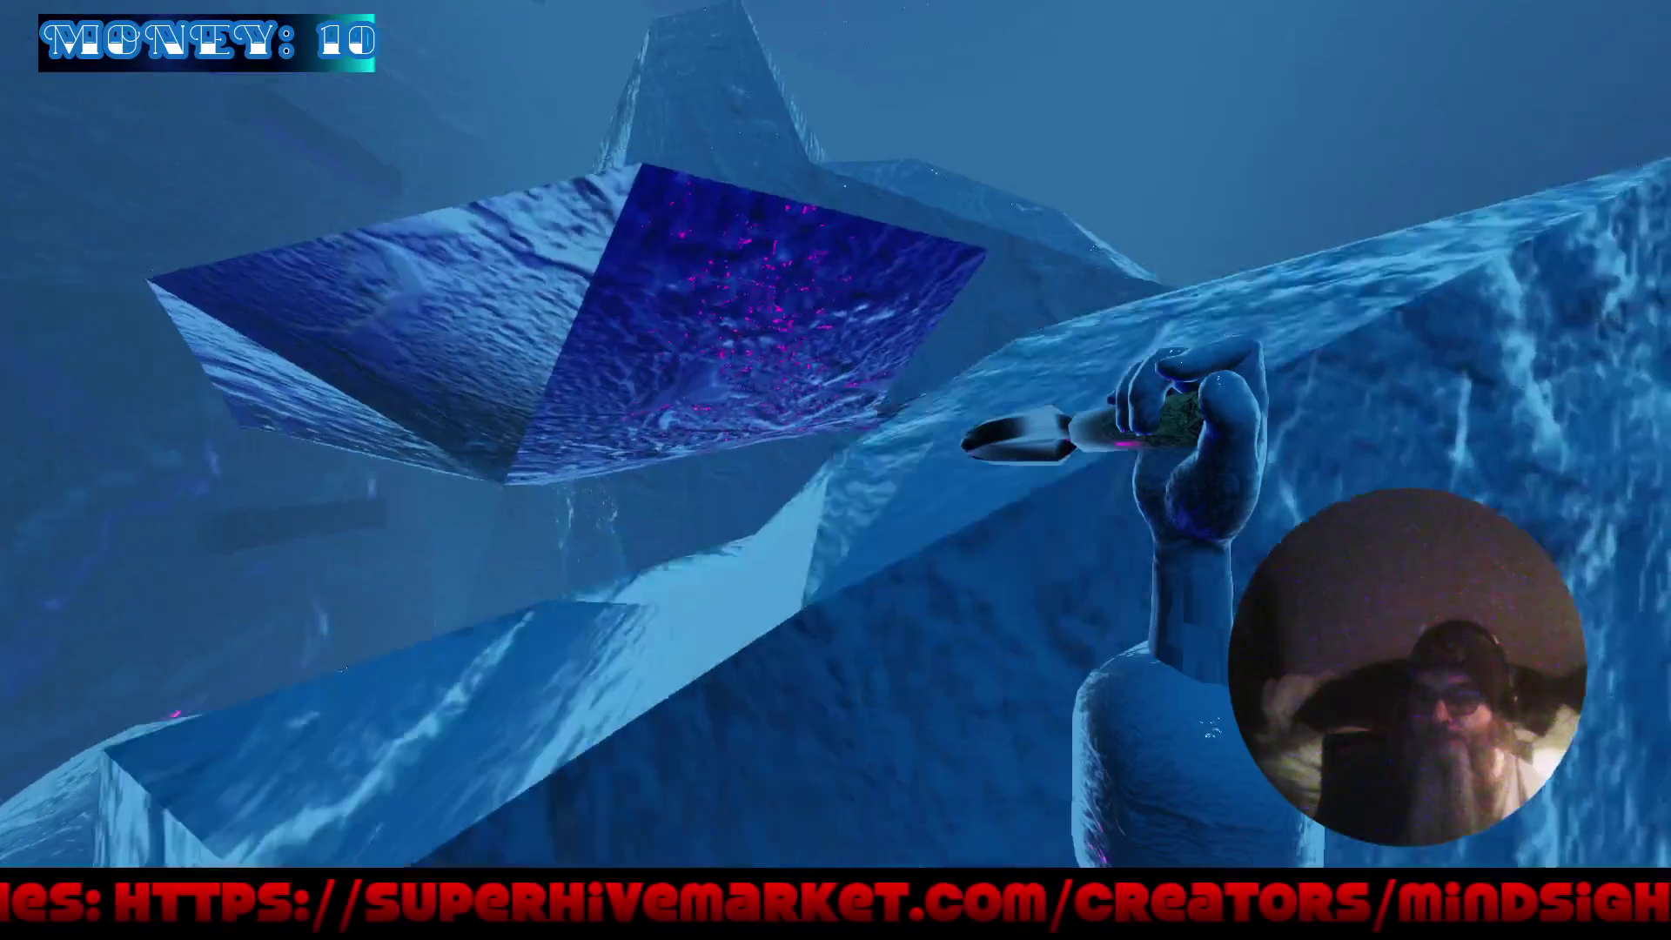
key("w")
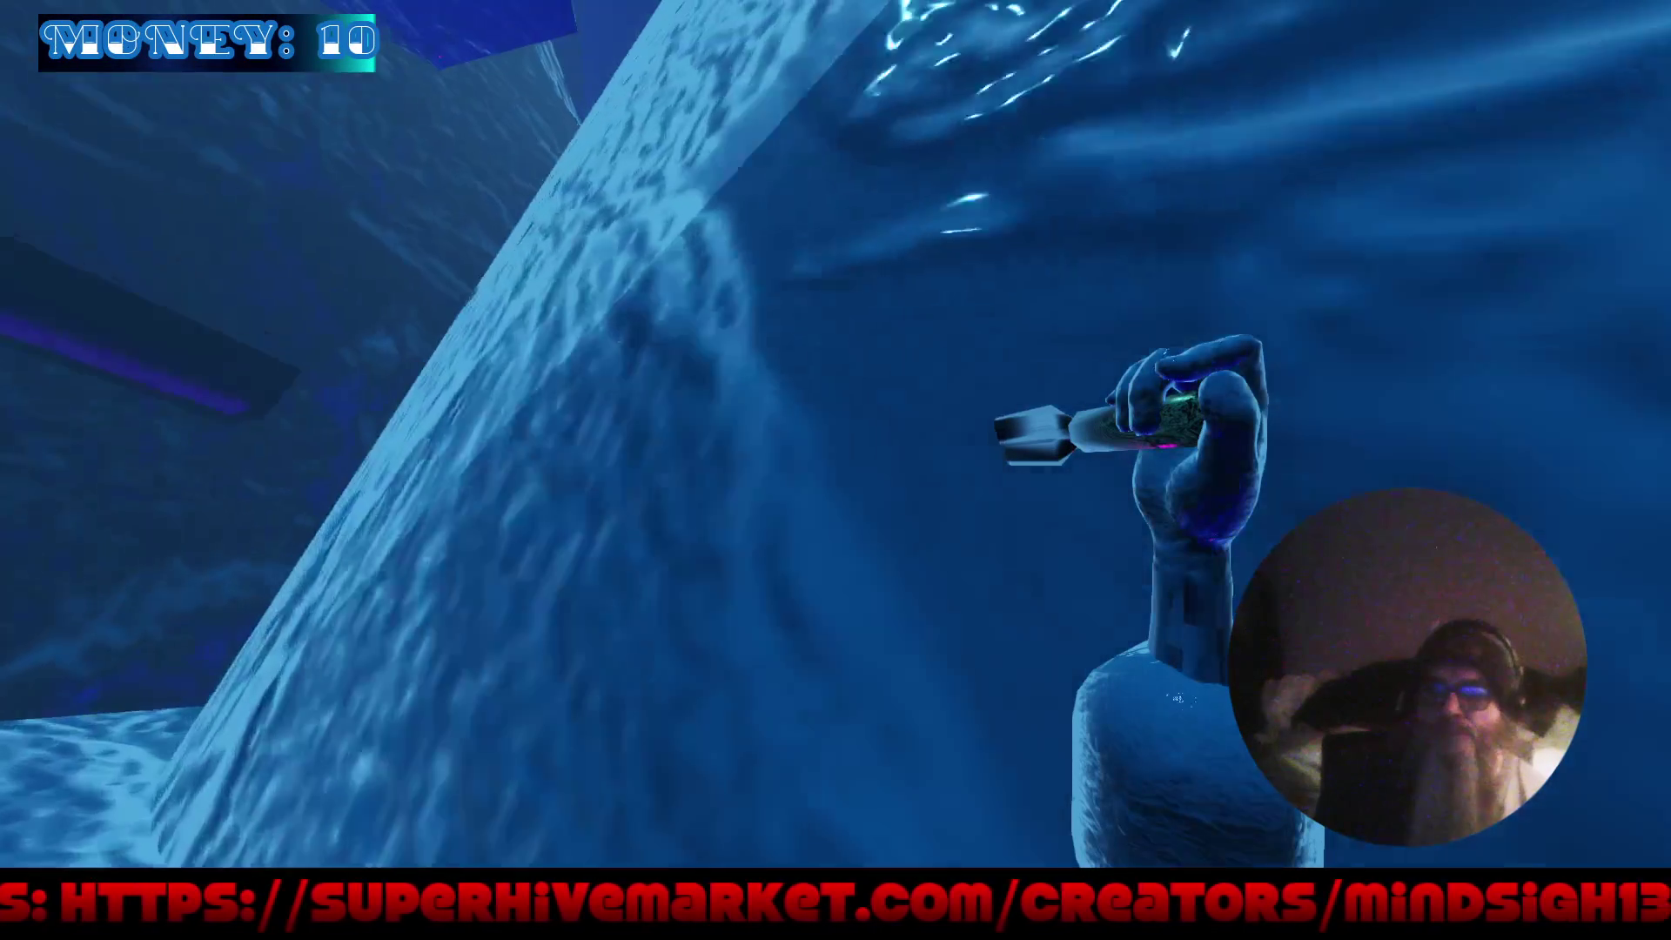
key("w")
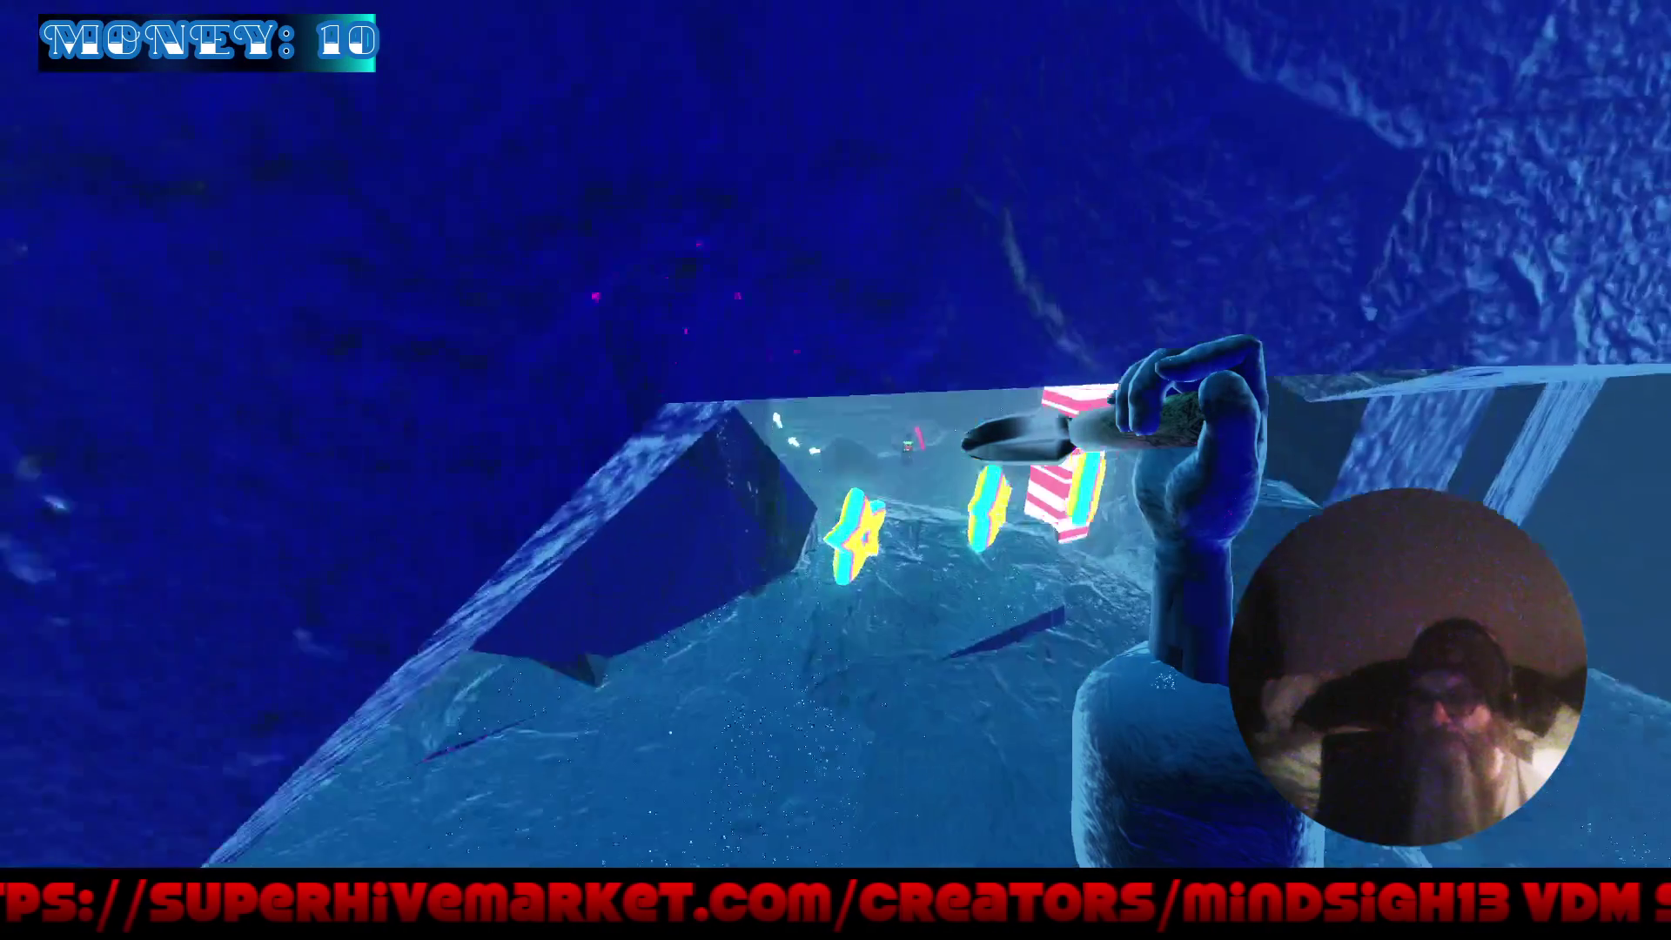
key("w")
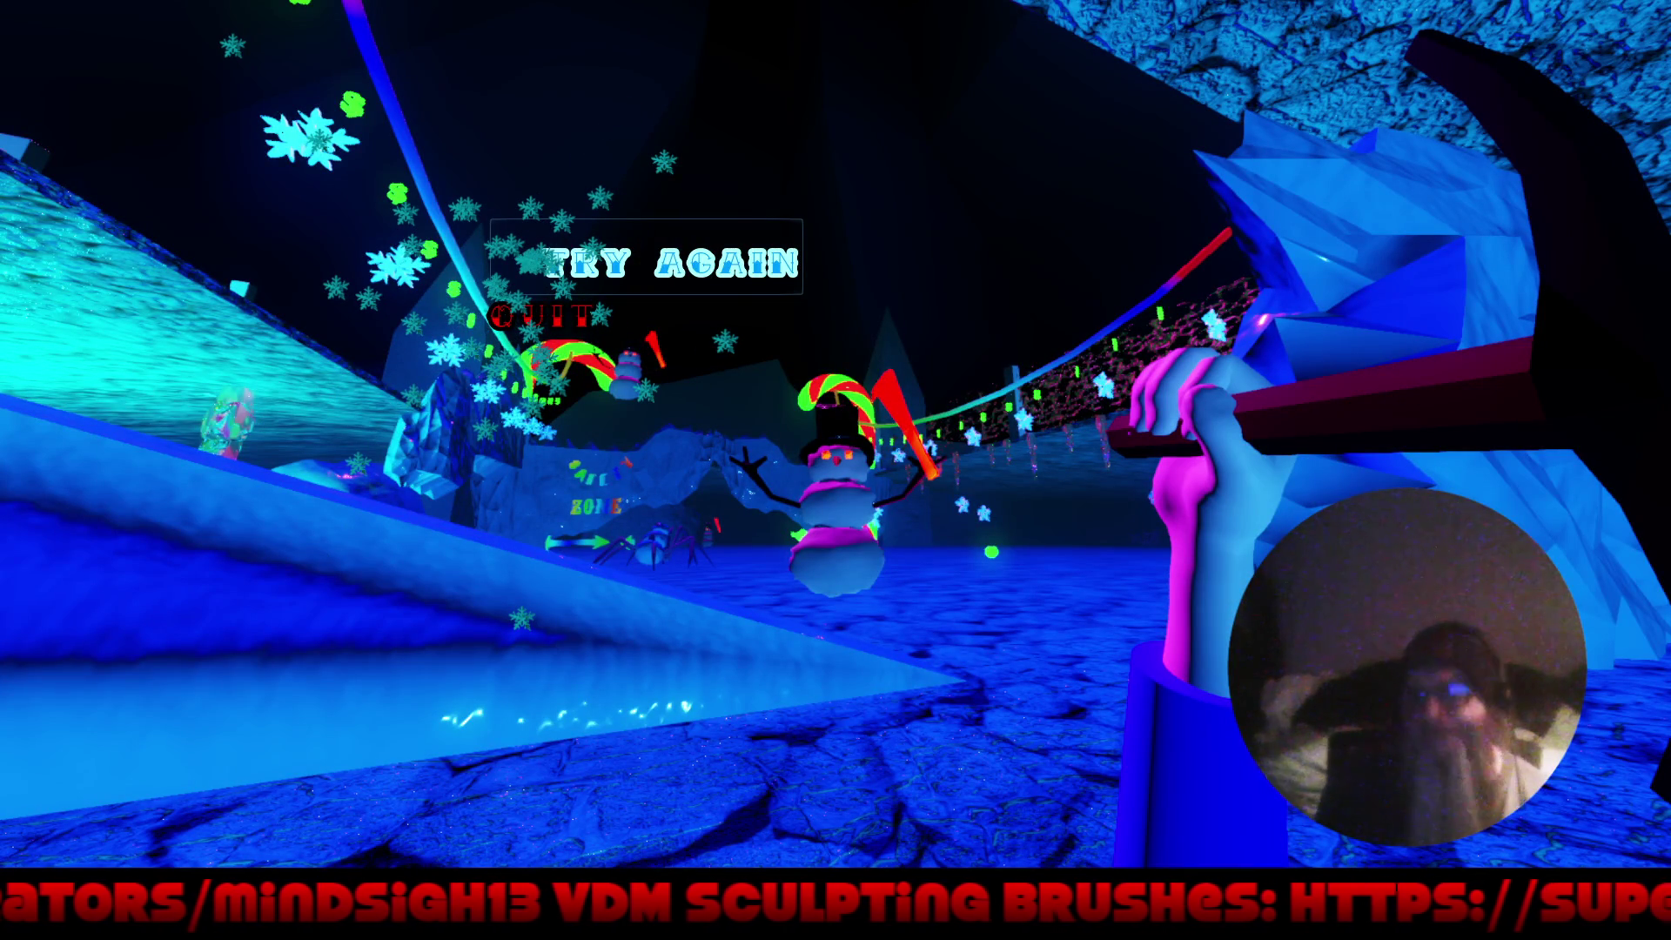
- Choose TRY AGAIN on the game-over menu to restart with zero money
left_click(646, 261)
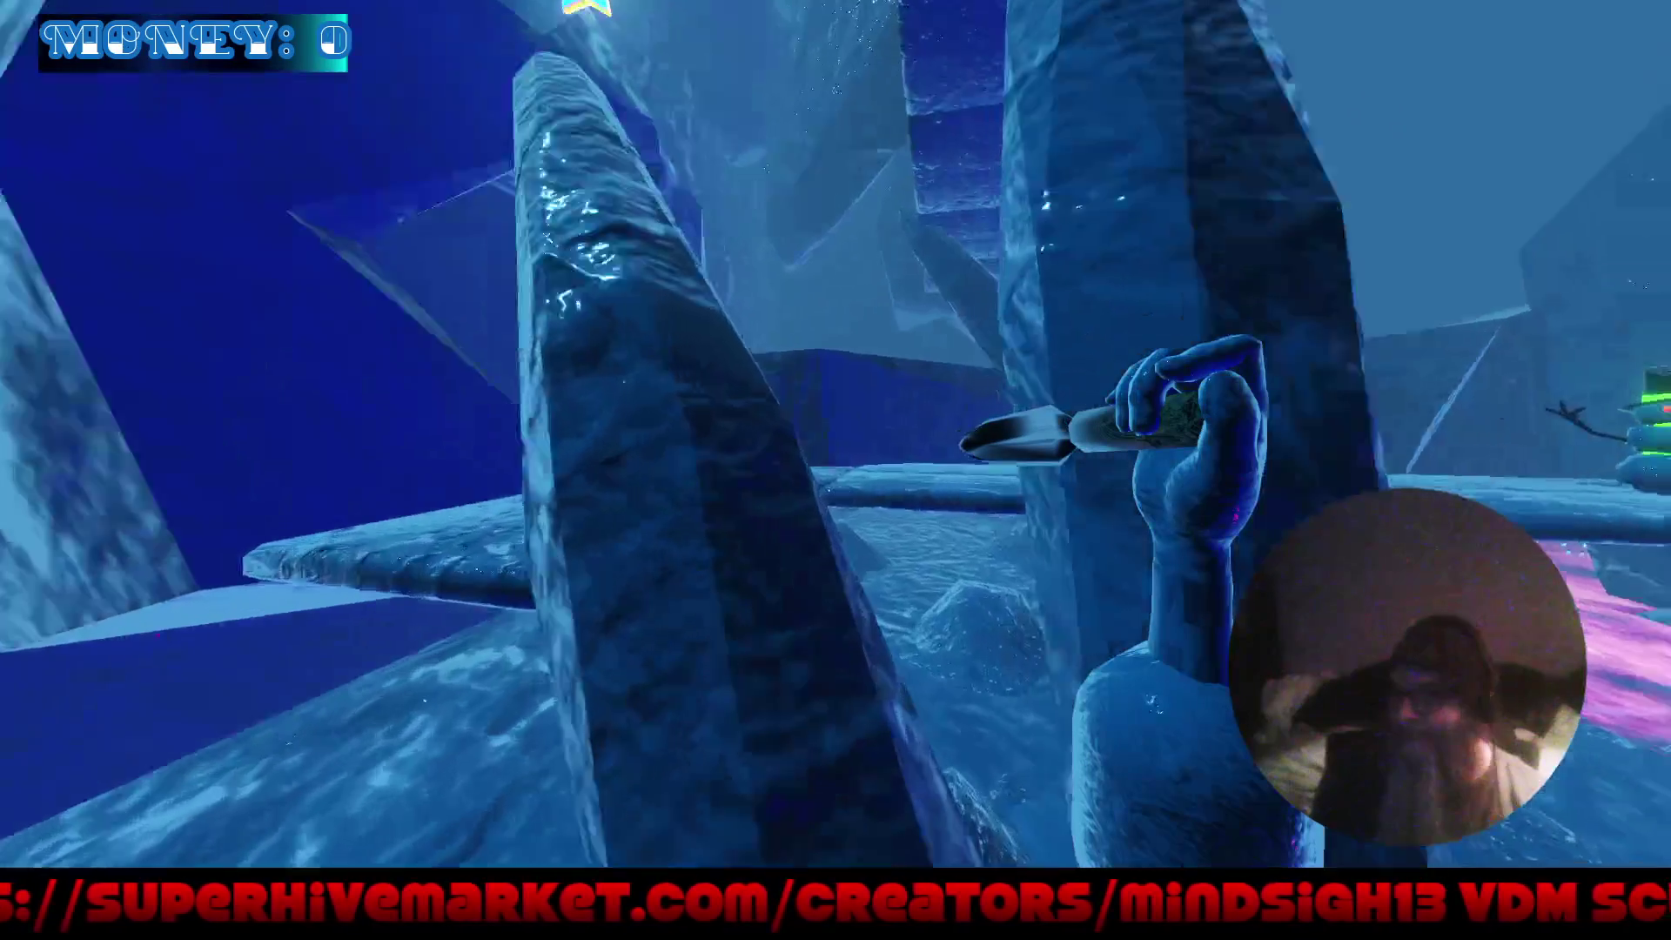
- Collect stars across the ice ledge into the tunnel, reaching money 20, then stop the game with Escape
key("w")
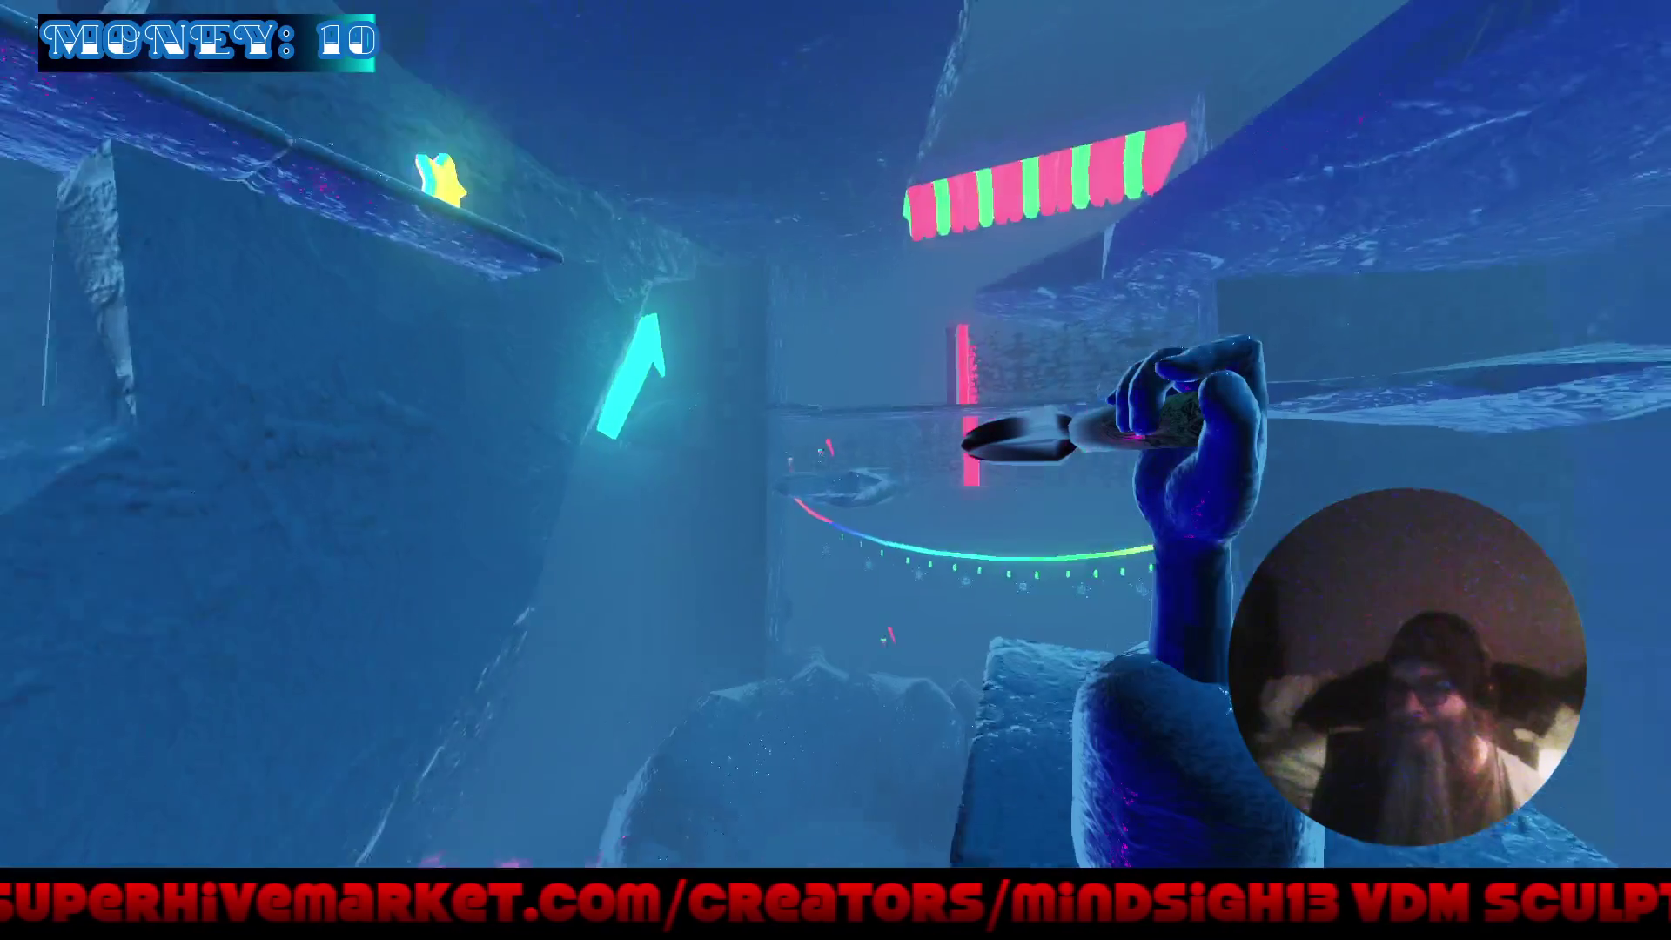
key("w")
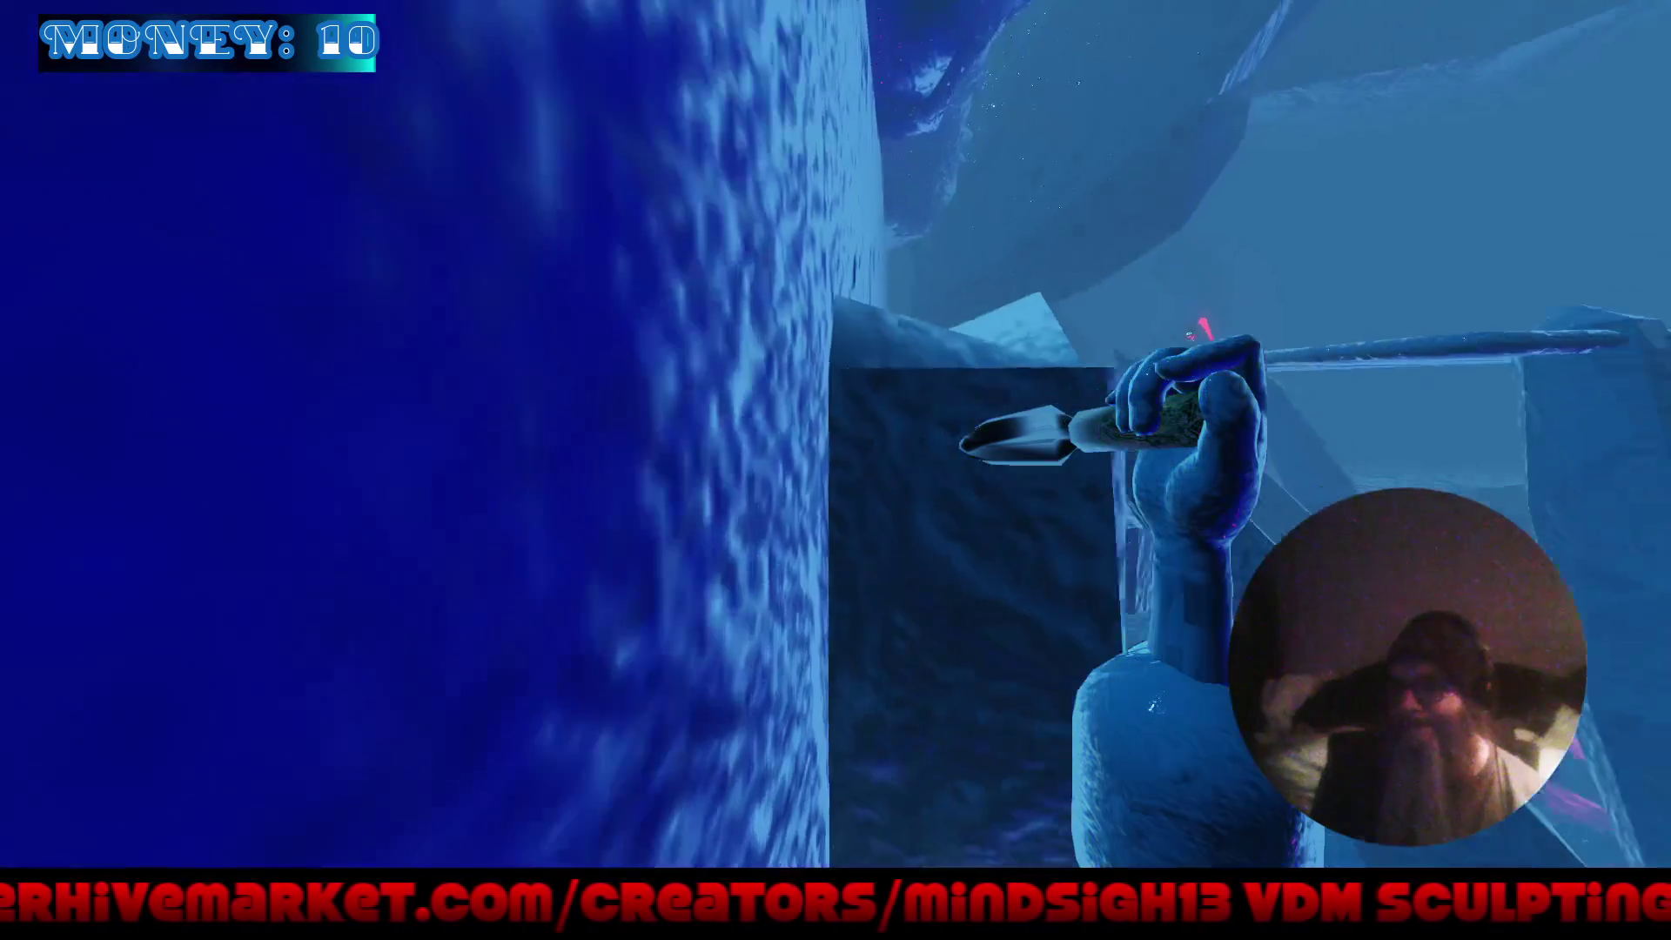
key("w")
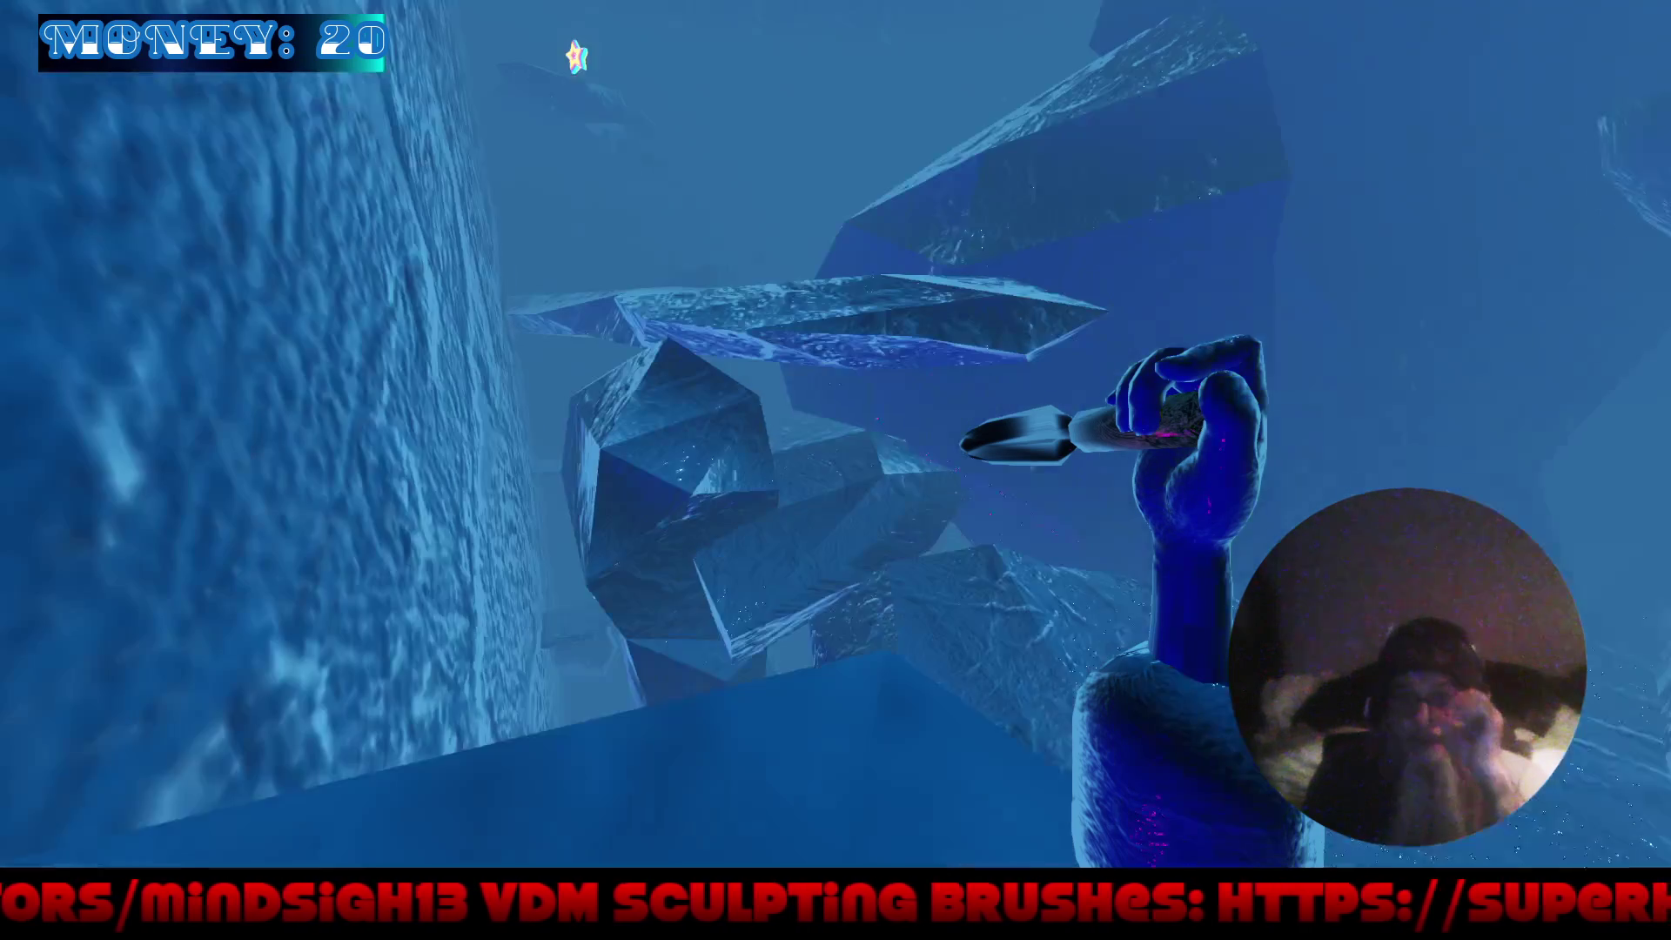
key("Escape")
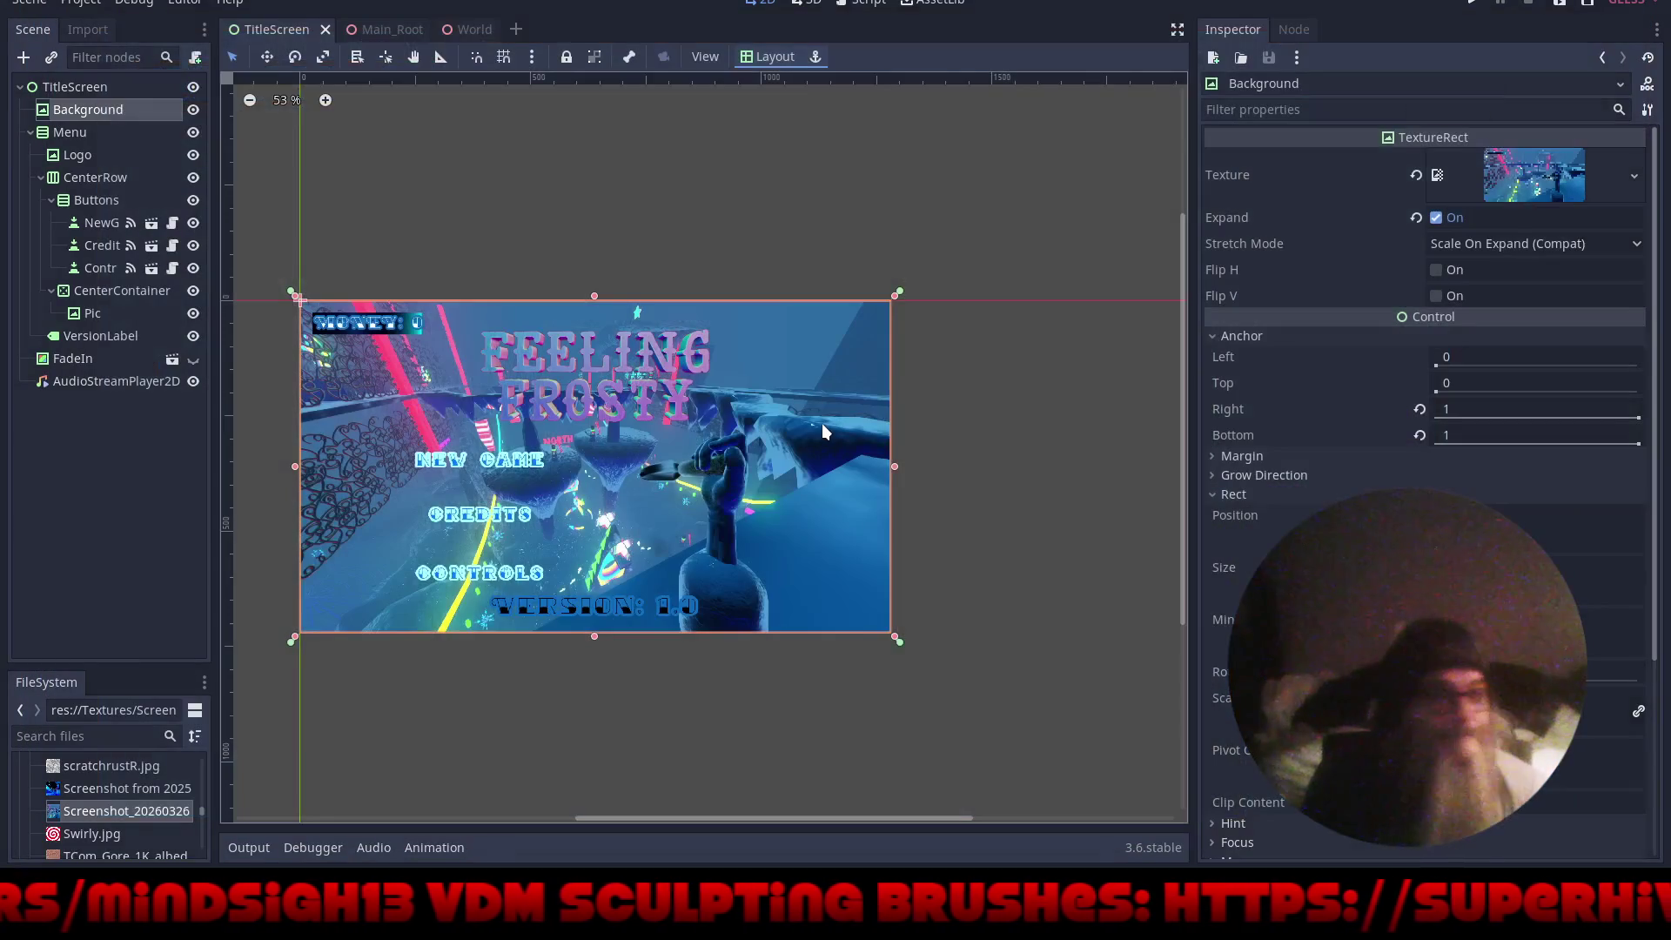